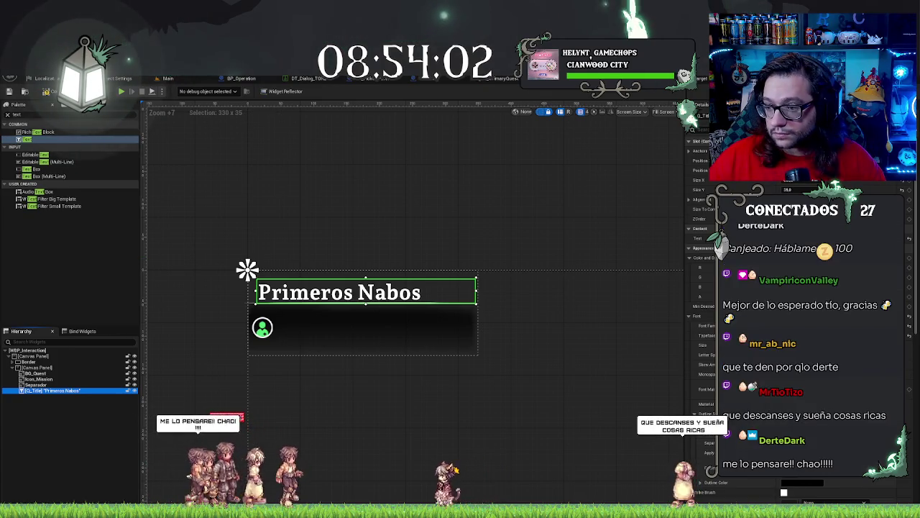
Step: Tint the Primeros Nabos title pale teal, then place a new Text Block below it
click(740, 257)
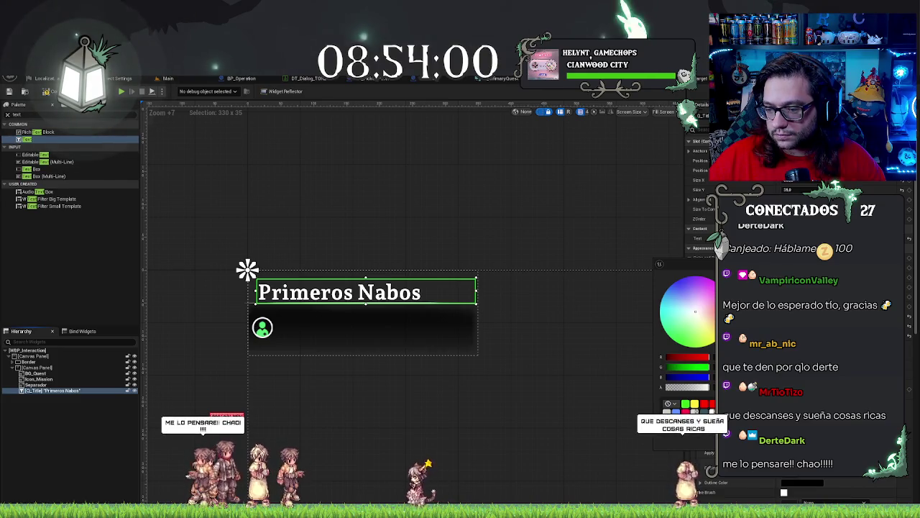
click(711, 291)
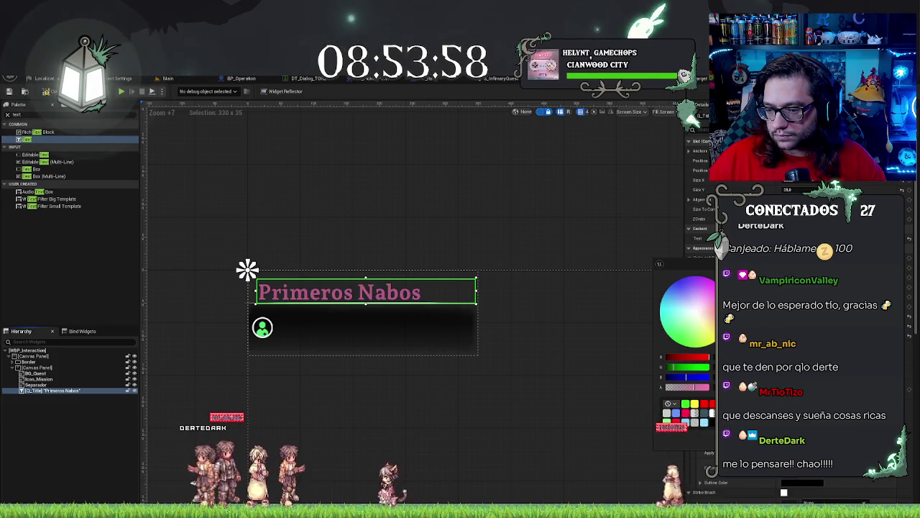
click(673, 317)
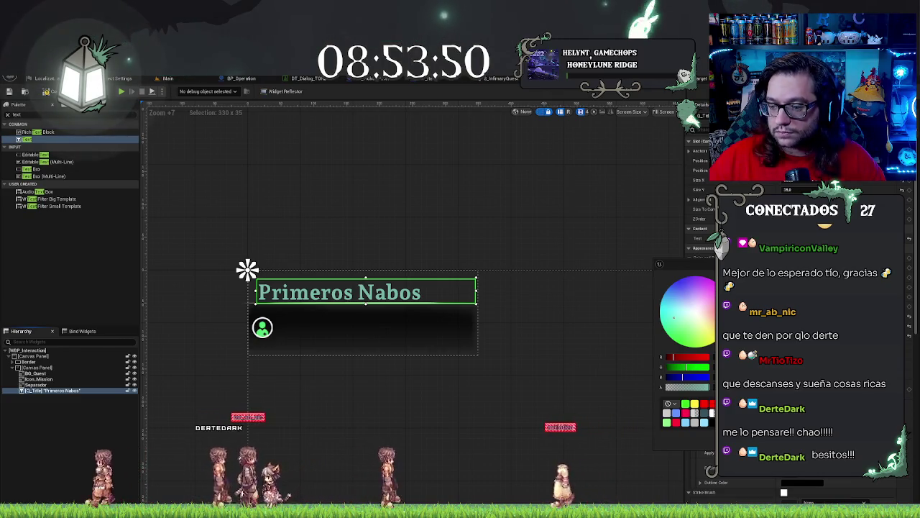
click(530, 306)
click(415, 206)
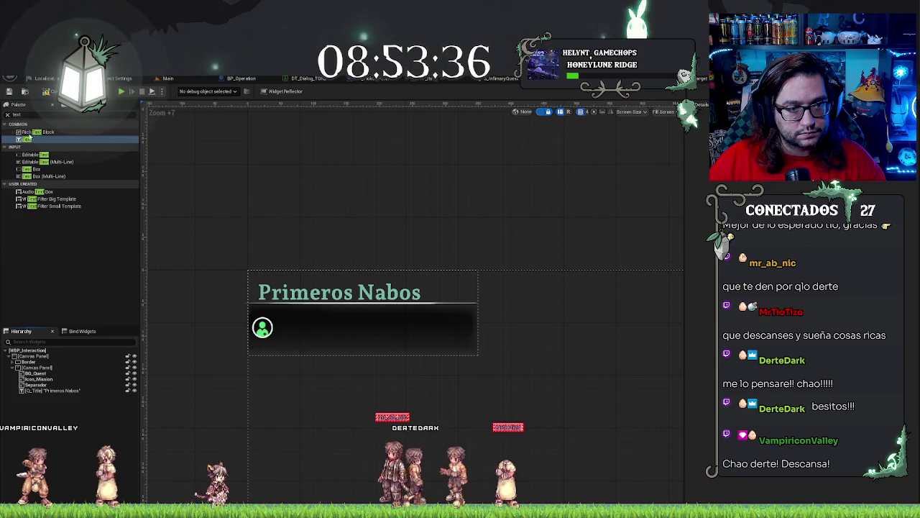
drag(30, 138, 41, 184)
drag(41, 389, 37, 396)
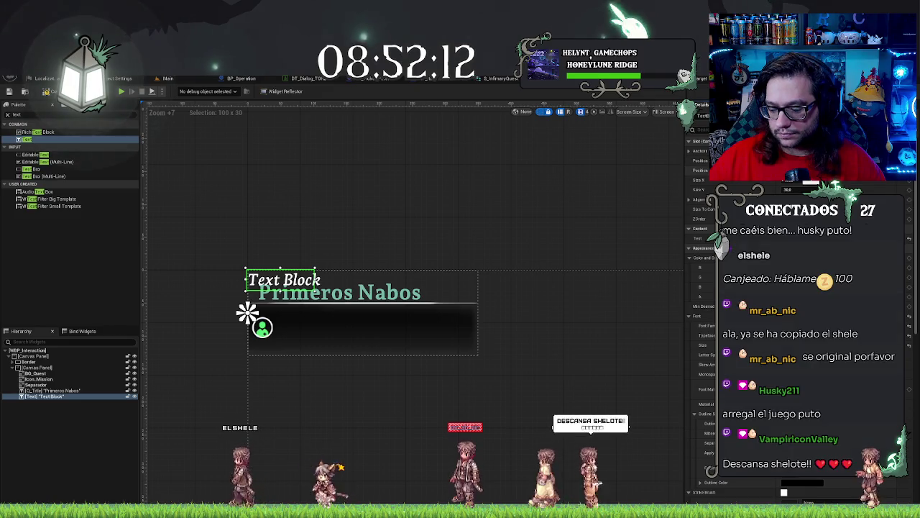
Step: Position the text block just below Primeros Nabos and widen it
drag(263, 284, 263, 327)
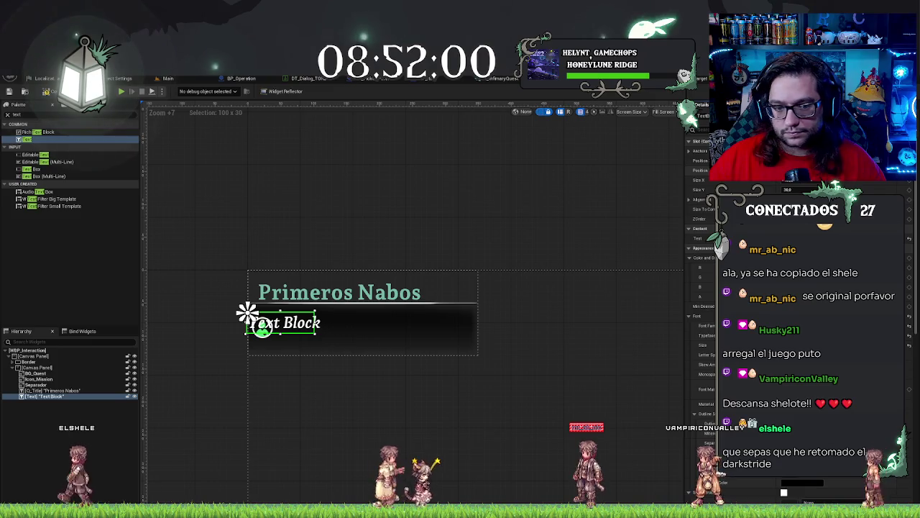
key(Down)
key(Down)
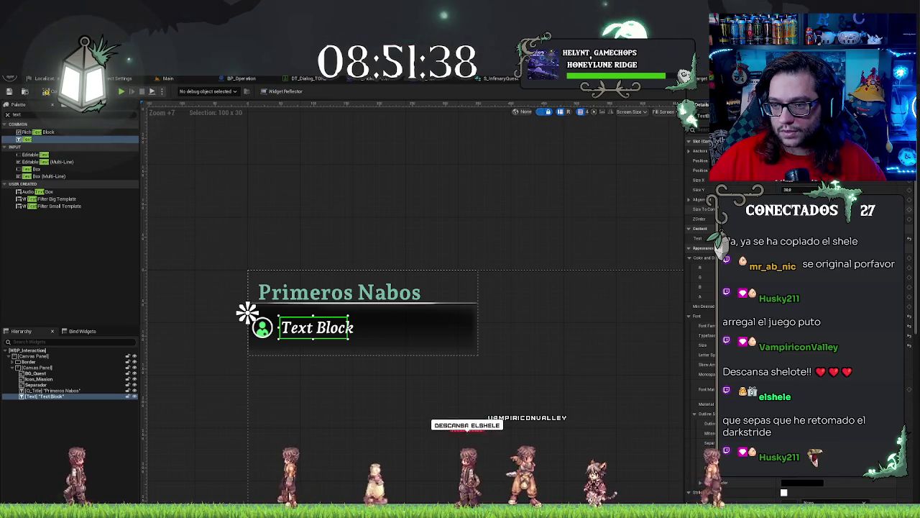
drag(788, 180, 917, 180)
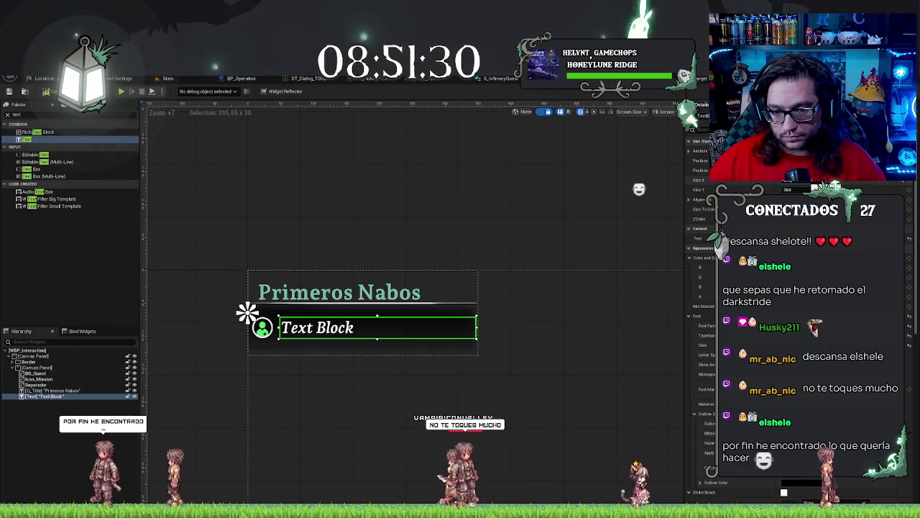
drag(917, 180, 911, 180)
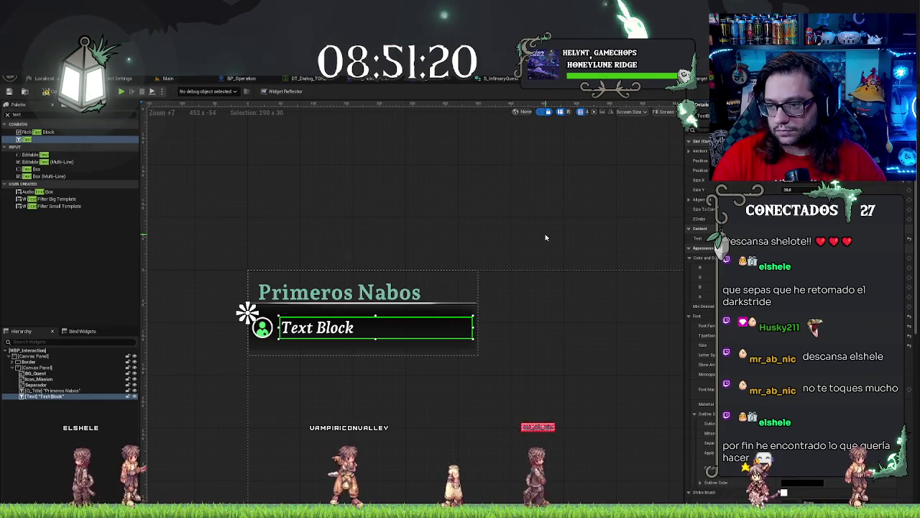
Step: Confirm the custom subtitle text and recentre the quest widget in the designer view
key(Return)
click(410, 261)
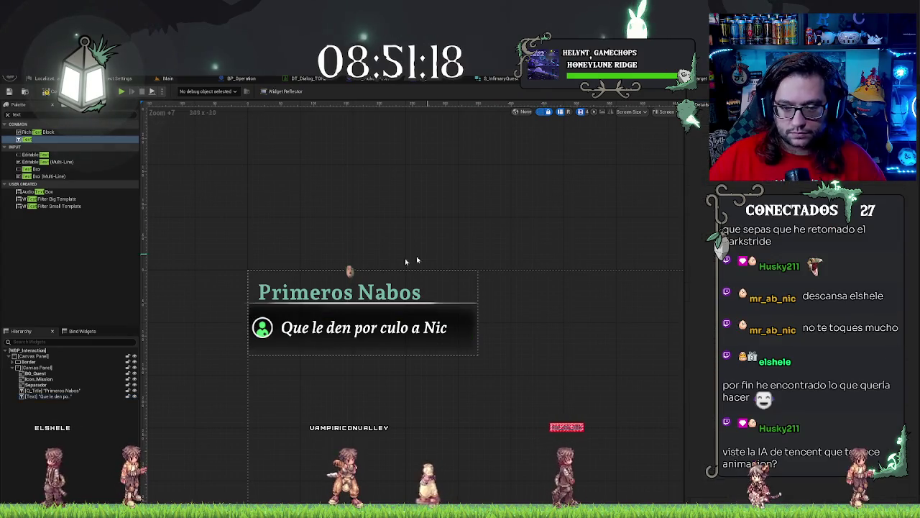
scroll(320, 267, up, 2)
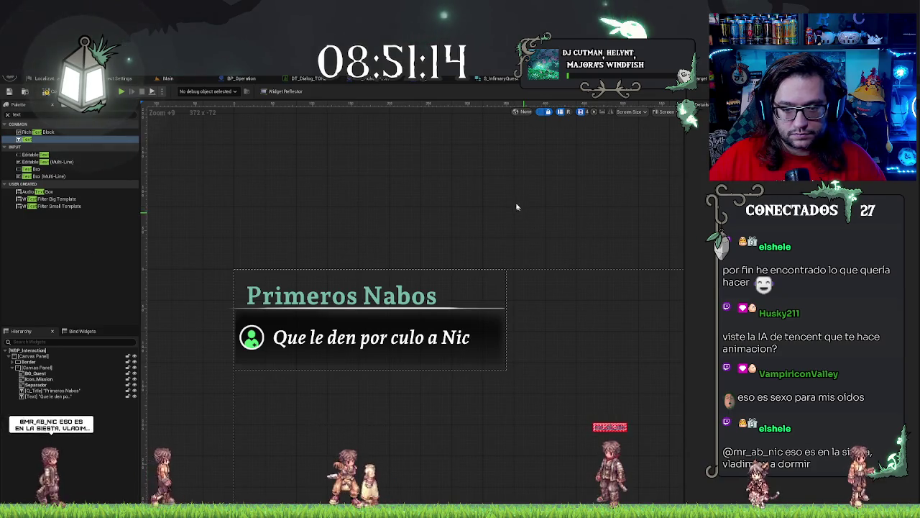
scroll(513, 201, down, 7)
scroll(495, 204, down, 4)
drag(500, 188, 303, 197)
scroll(323, 216, up, 8)
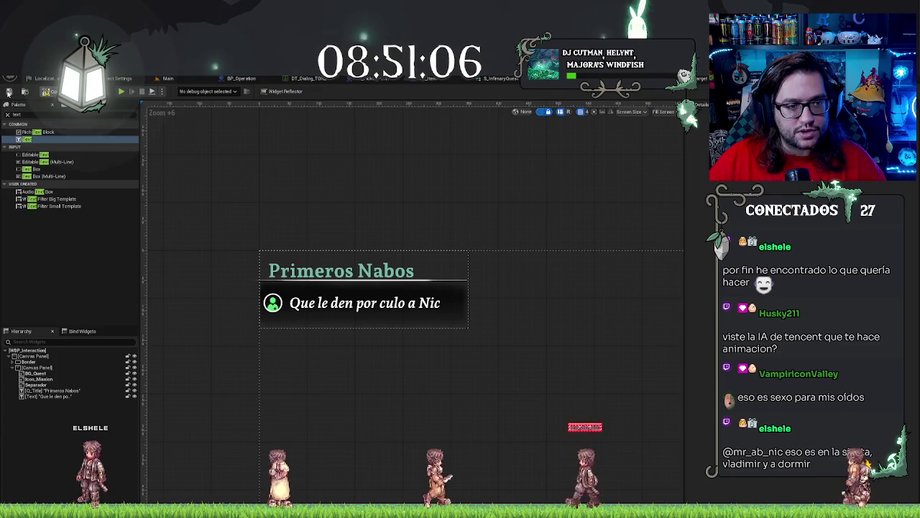
Step: Play-test the level from the Main editor toward the doorway, then open the BP_Operation Blueprint
click(181, 79)
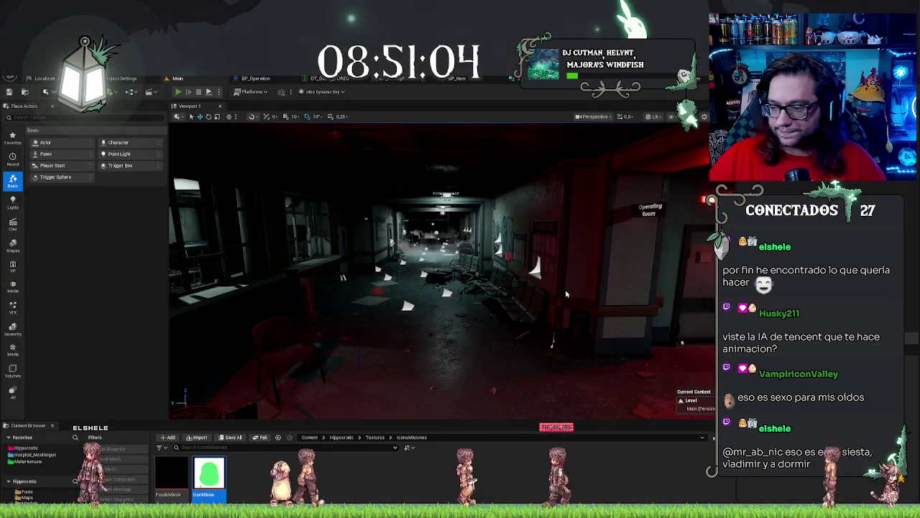
click(177, 91)
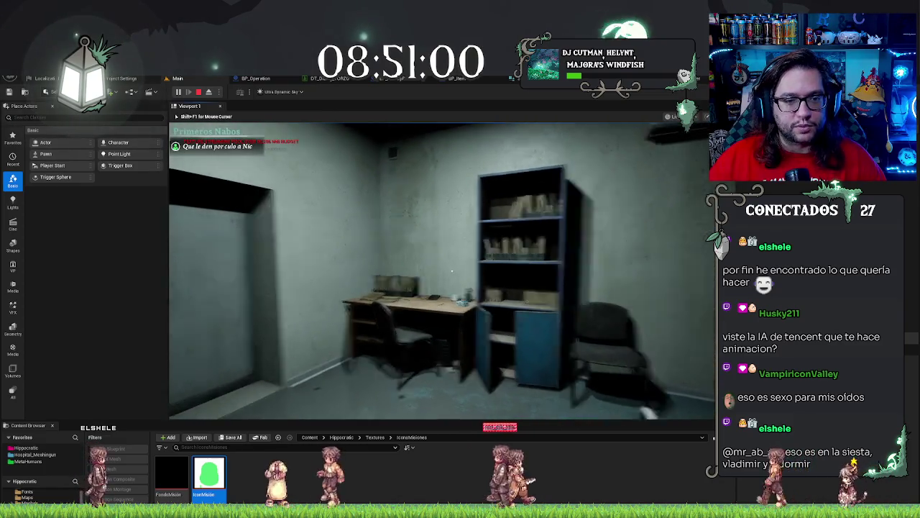
key(w)
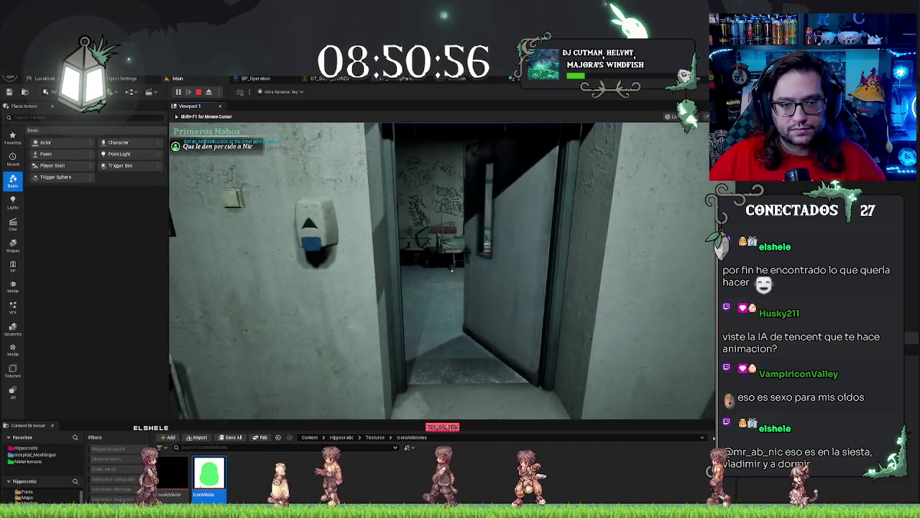
key(Escape)
click(256, 77)
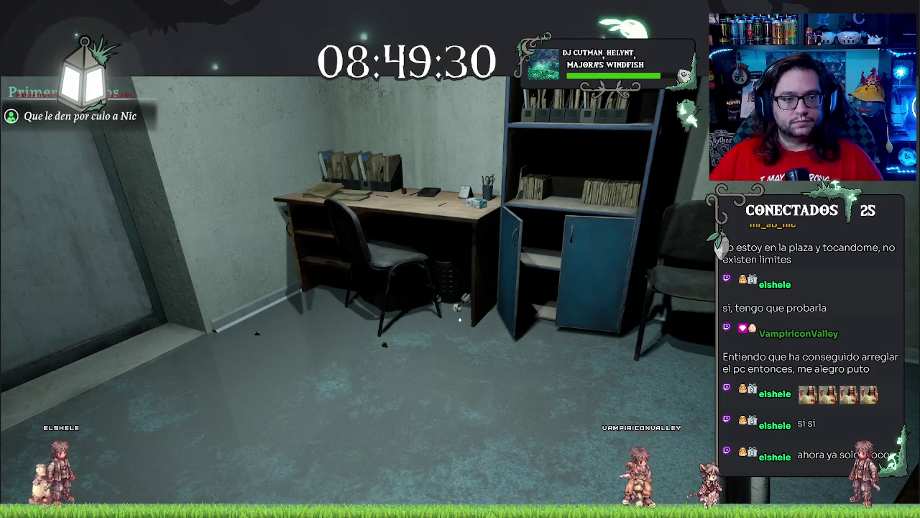
key(Escape)
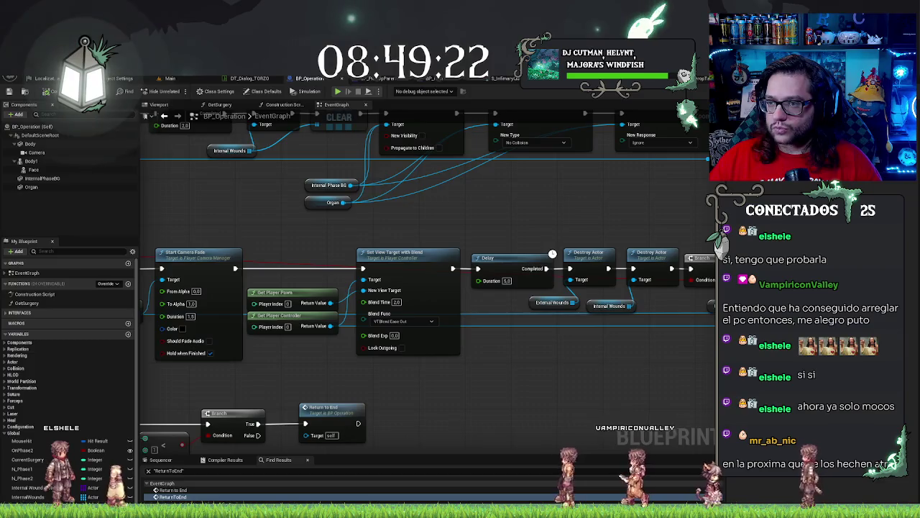
Step: Stretch the BG_Quest background slightly wider in WBP_Interaction, then return to the Main level
click(517, 77)
click(319, 324)
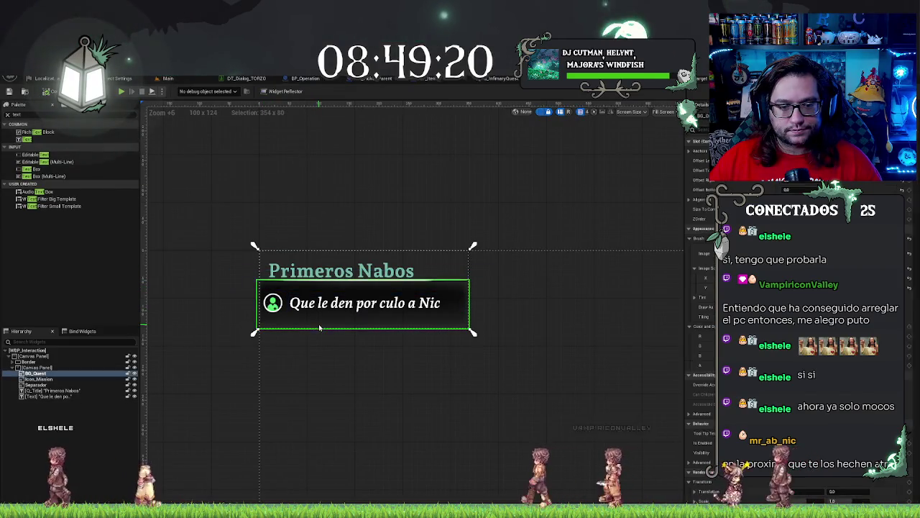
scroll(198, 307, up, 5)
scroll(199, 308, up, 3)
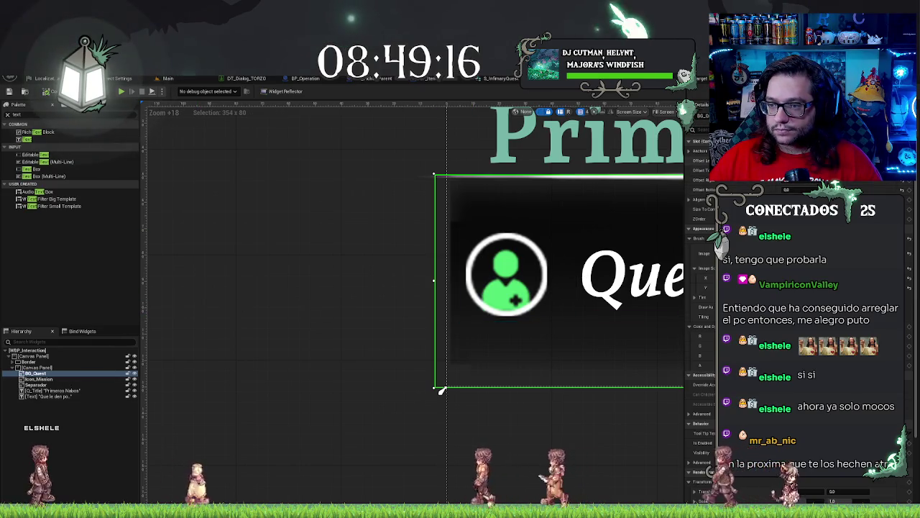
drag(442, 390, 441, 390)
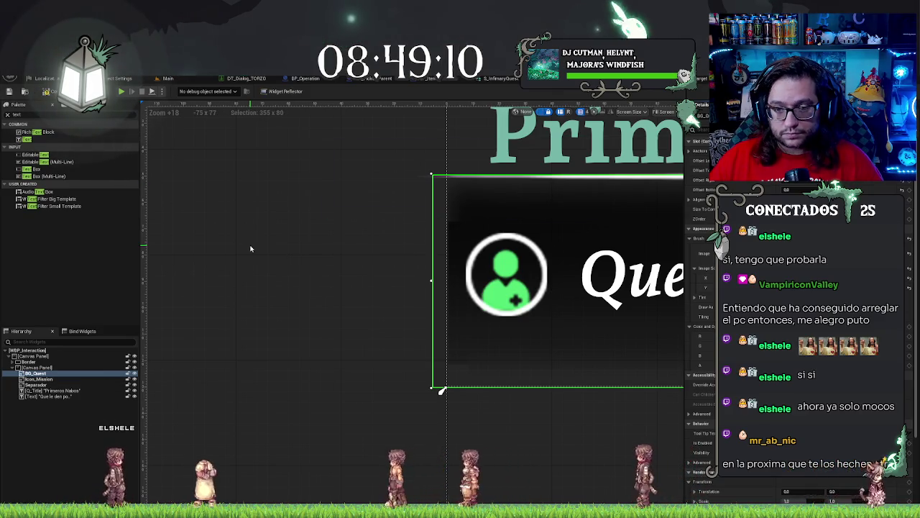
click(281, 254)
scroll(335, 271, down, 4)
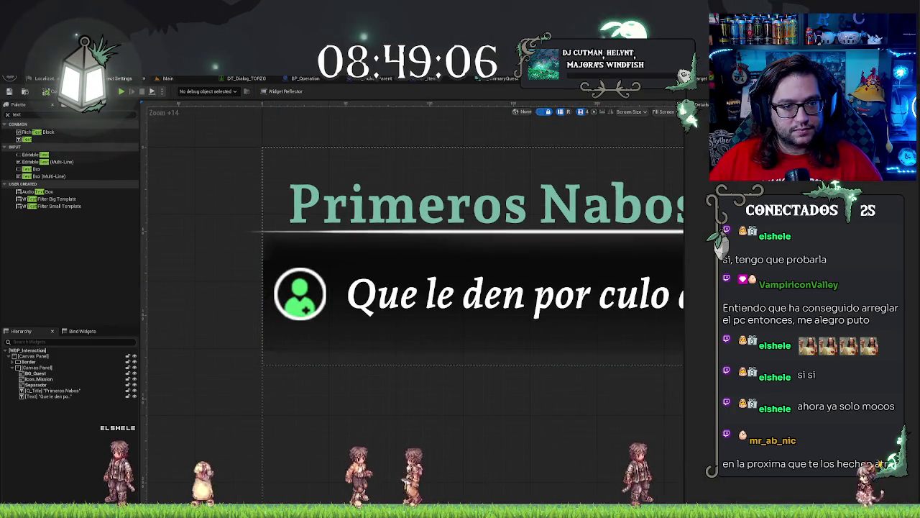
click(164, 78)
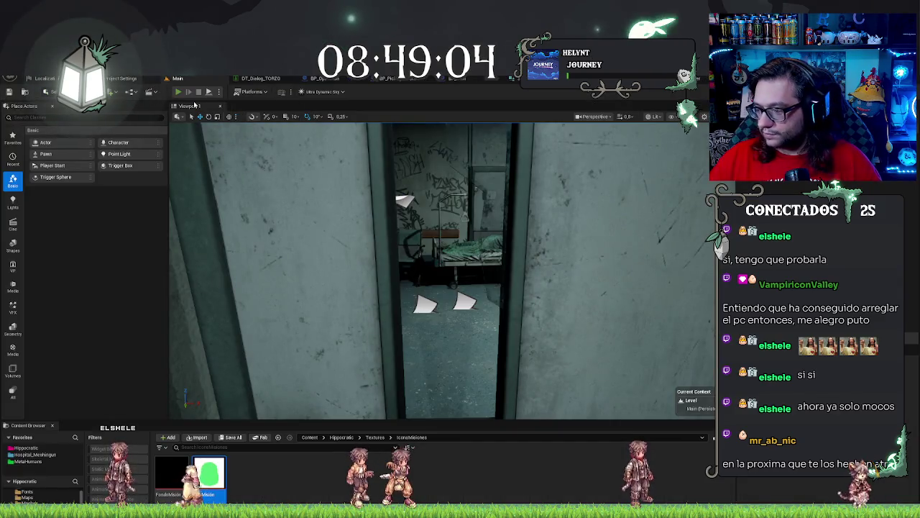
click(178, 91)
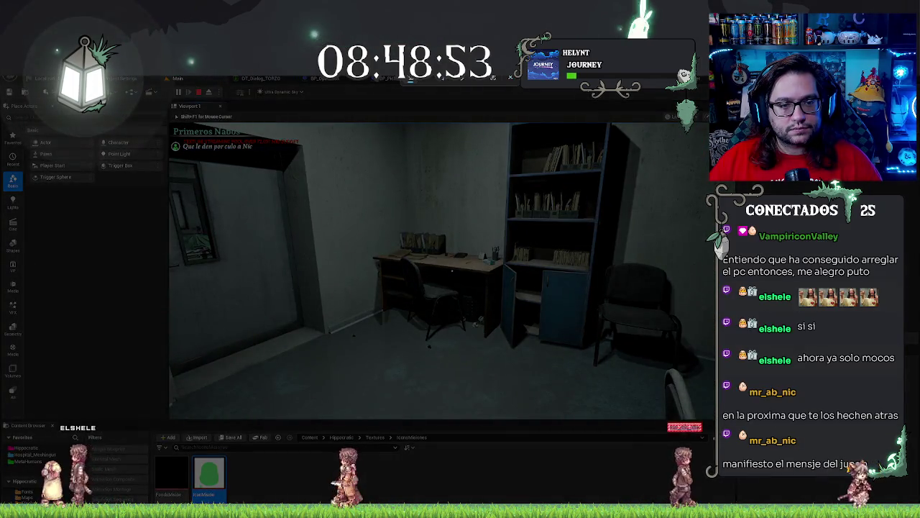
mouse_move(168, 119)
mouse_down()
mouse_move(431, 211)
mouse_move(550, 313)
mouse_move(459, 208)
mouse_up()
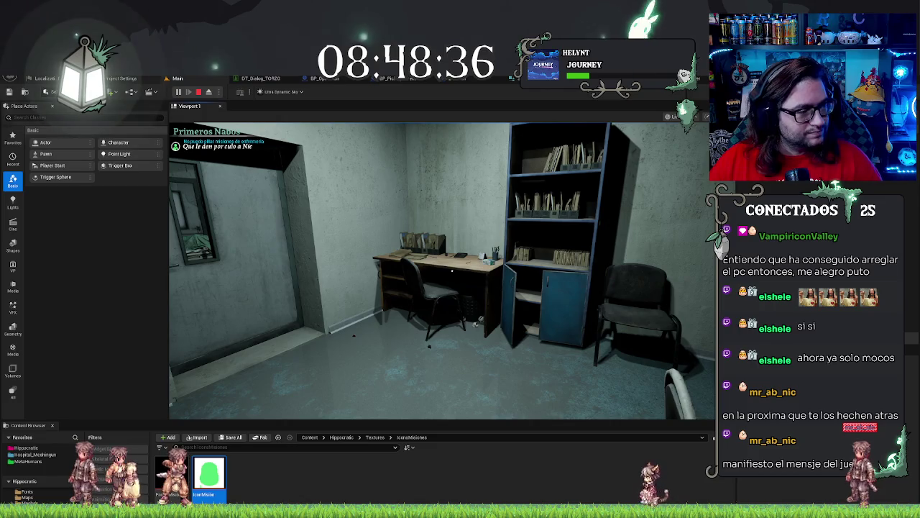
click(414, 289)
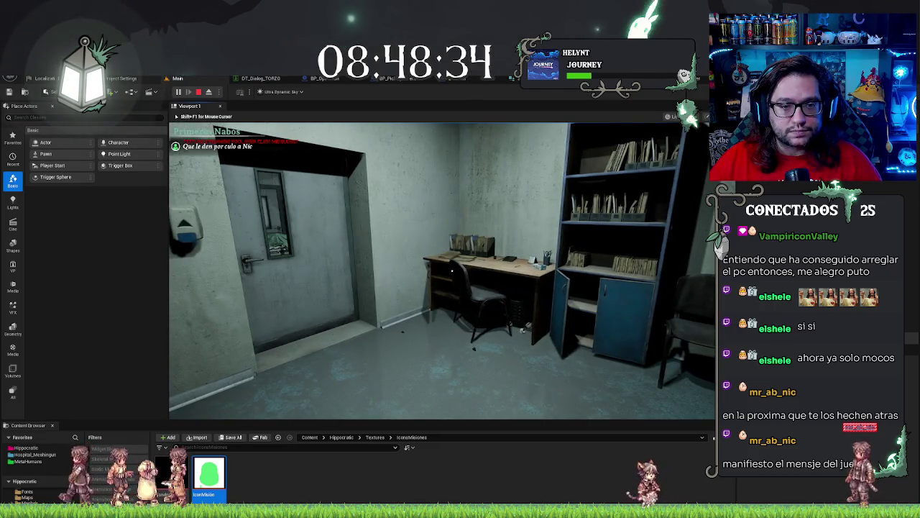
key(Escape)
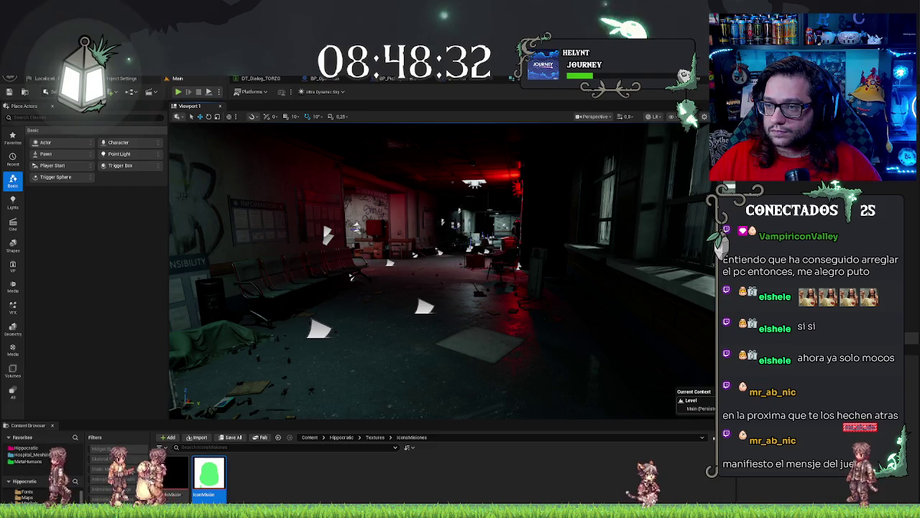
double_click(209, 474)
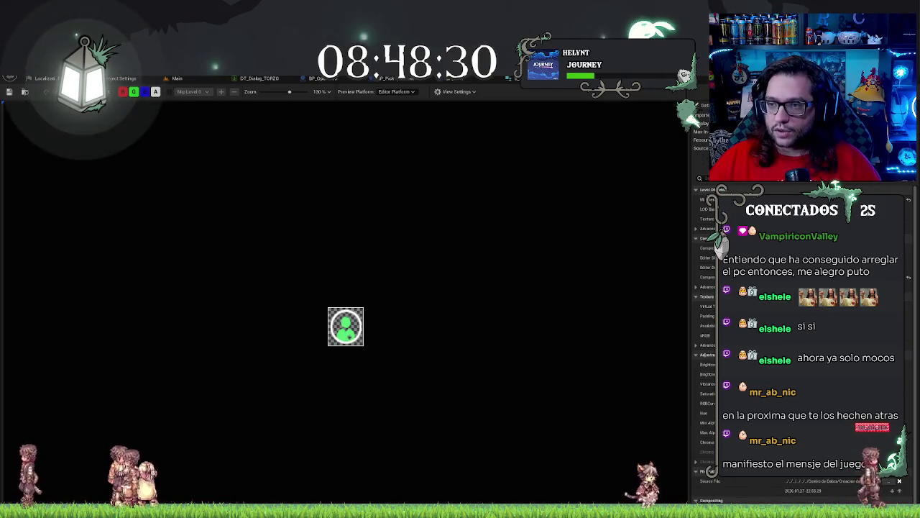
key(alt+Tab)
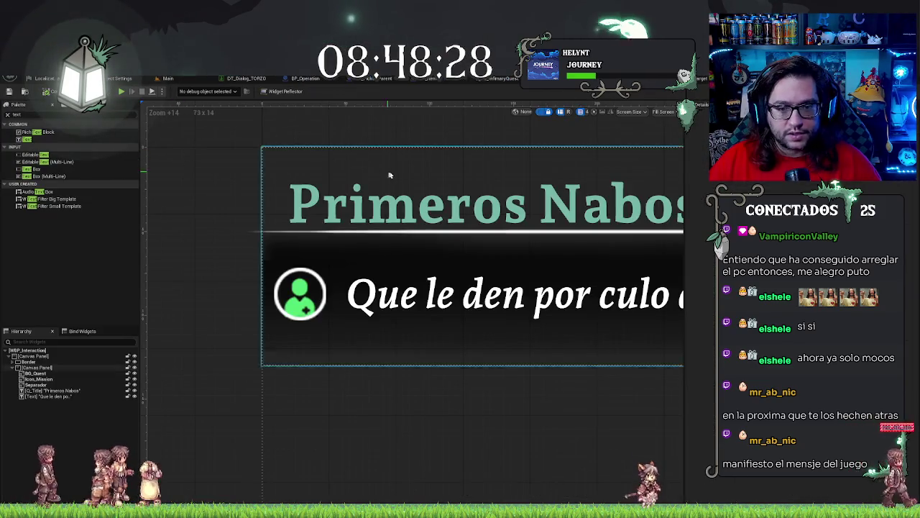
click(403, 201)
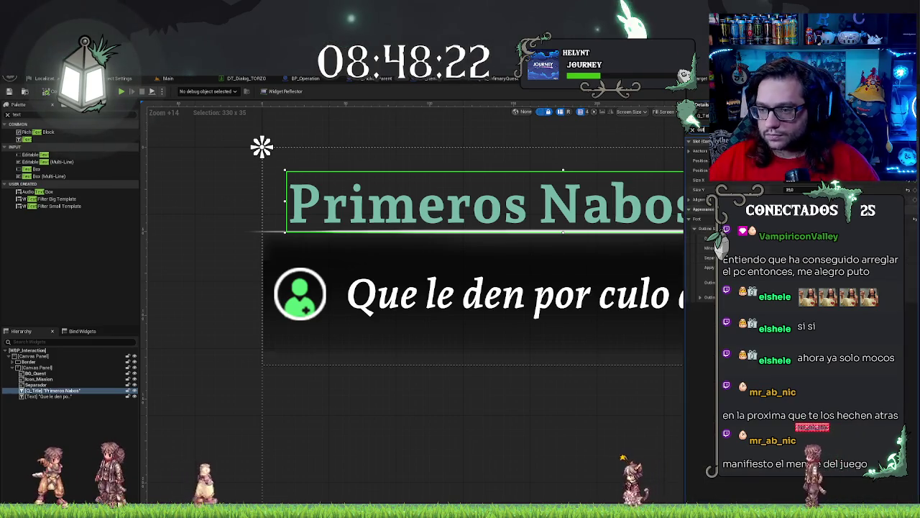
key(Return)
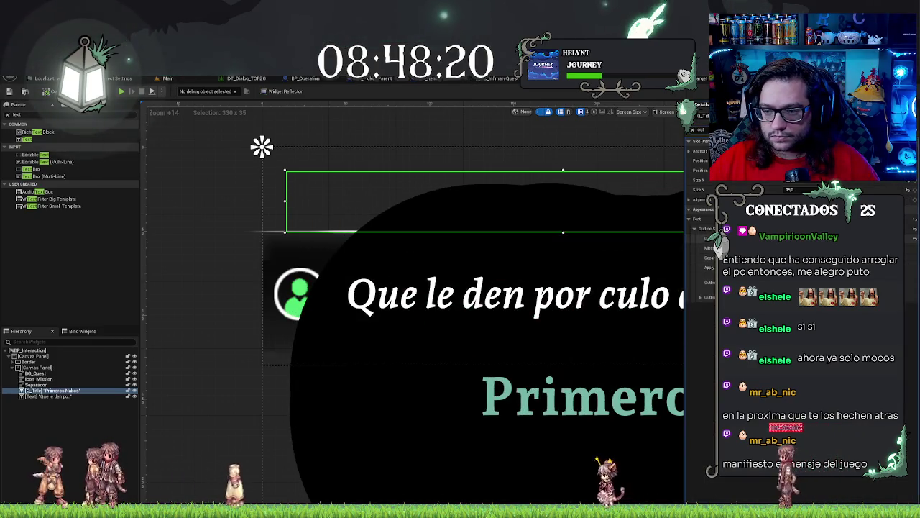
key(ctrl+z)
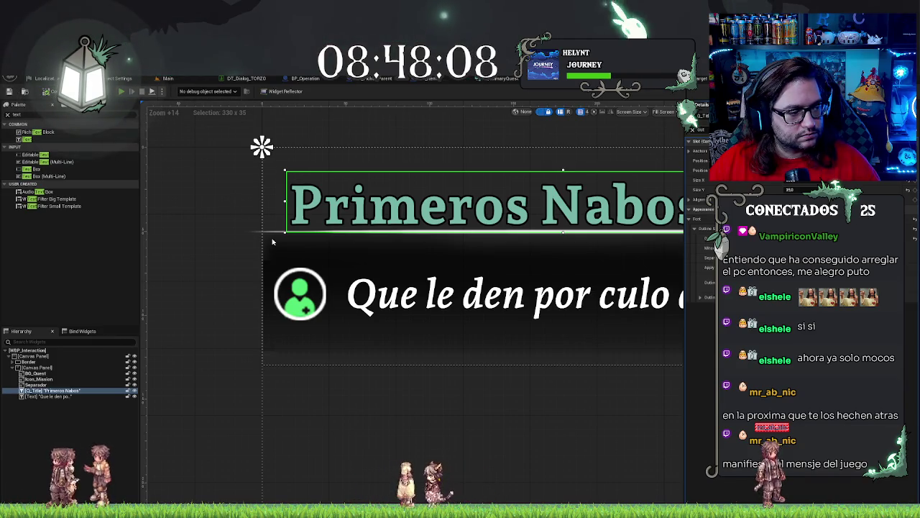
key(alt+p)
mouse_move(460, 319)
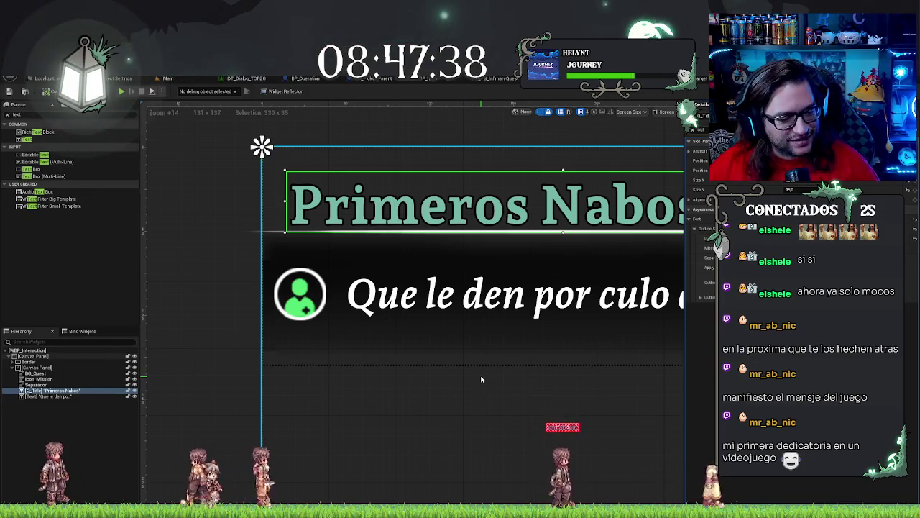
mouse_move(481, 380)
mouse_down()
mouse_move(335, 411)
mouse_move(400, 422)
mouse_up()
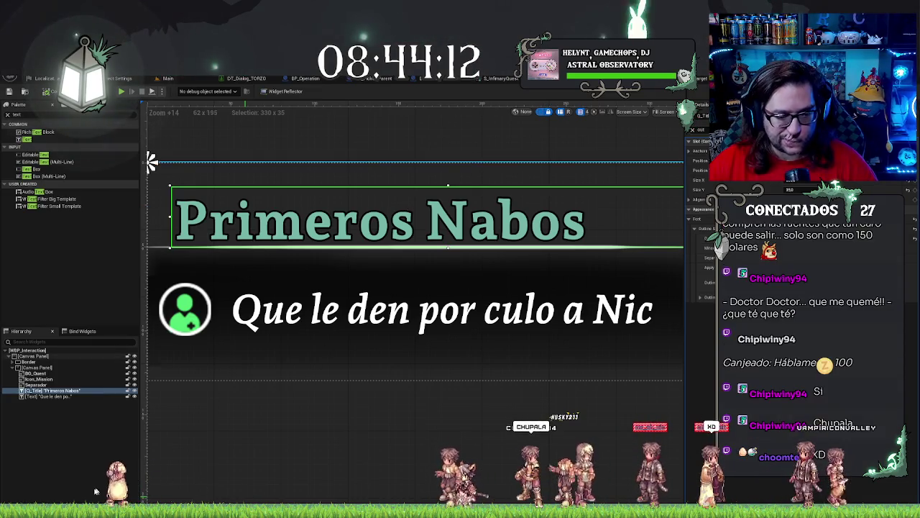
Step: Open the Content Drawer and navigate to the Hipporcratic project's Fonts folder
key(ctrl+space)
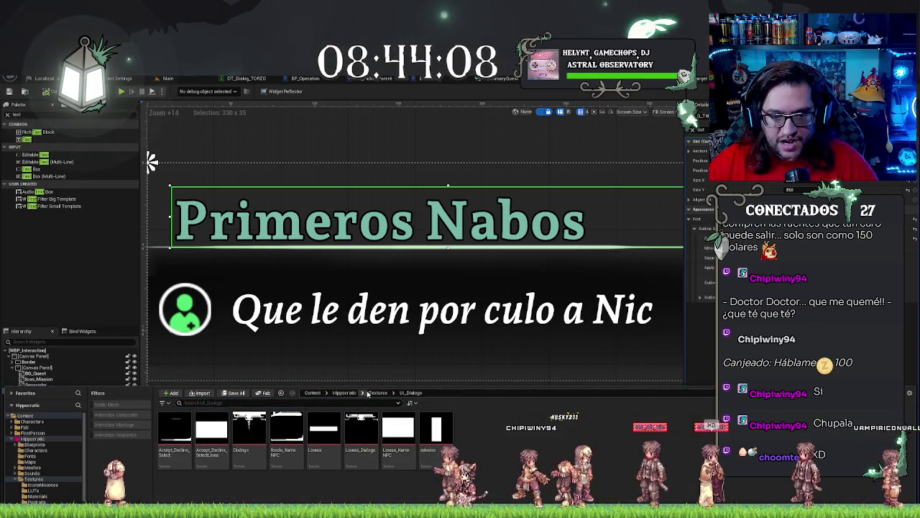
click(344, 393)
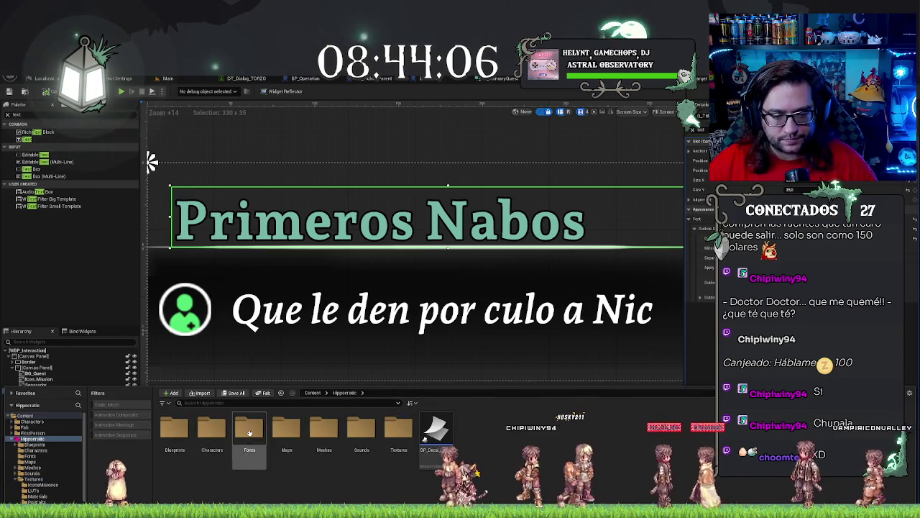
double_click(249, 429)
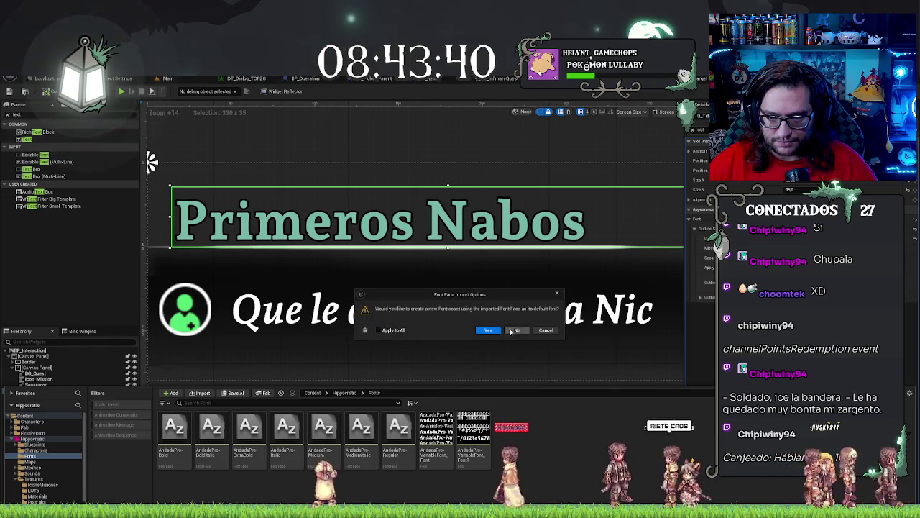
Step: Dismiss the failed import and delete the two broken ArchivoNarrow assets
click(548, 330)
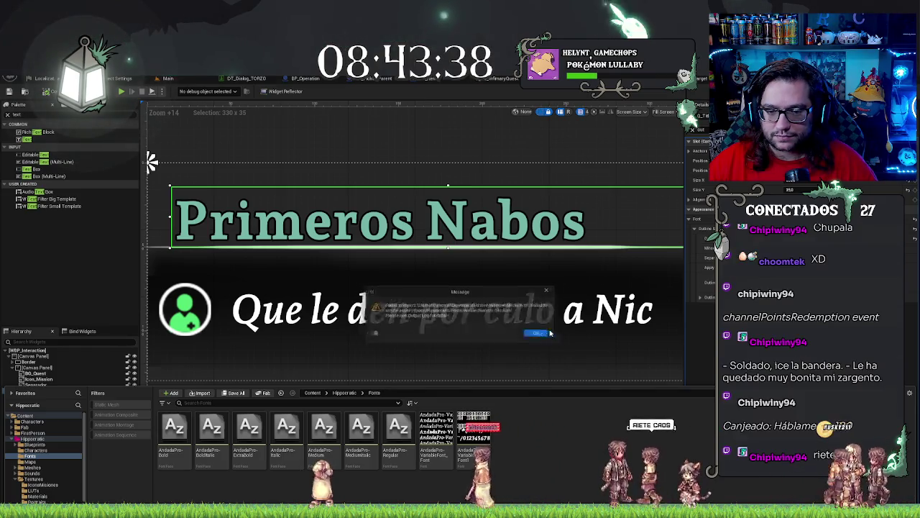
click(550, 332)
click(550, 332)
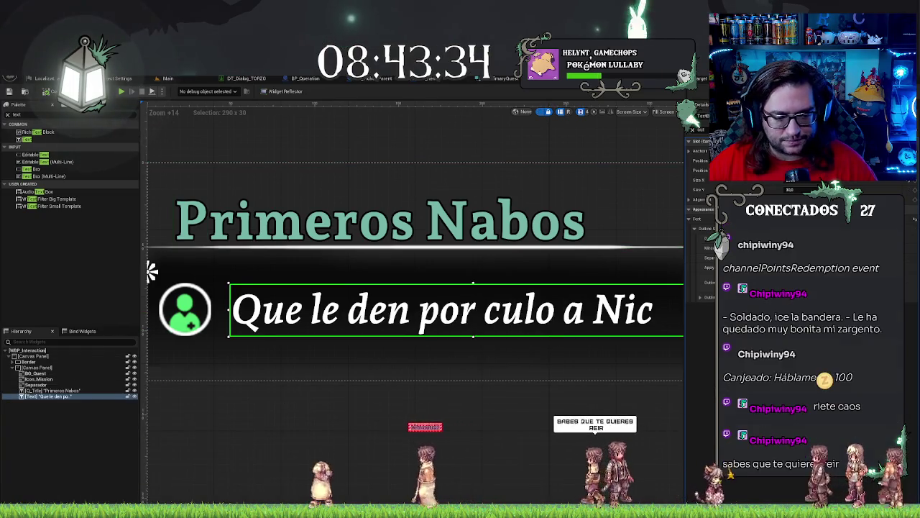
key(ctrl+space)
ctrl+click(547, 439)
key(Delete)
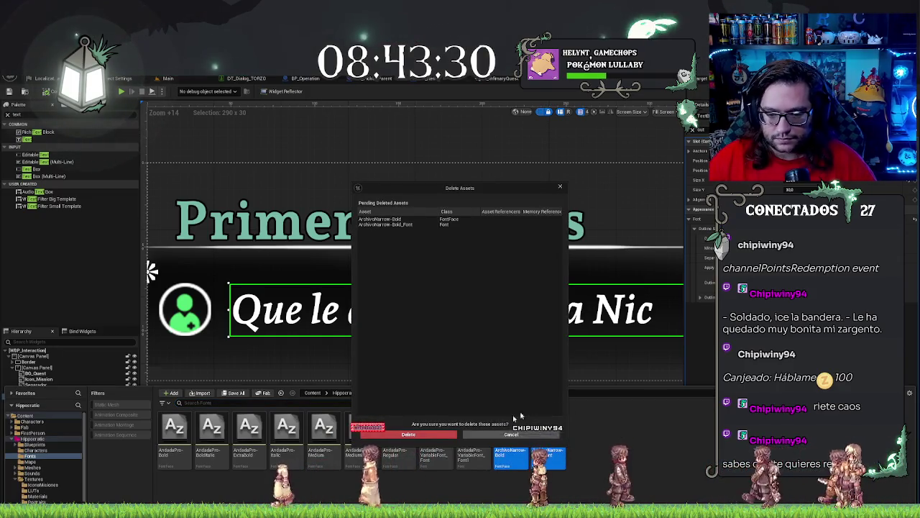
key(Return)
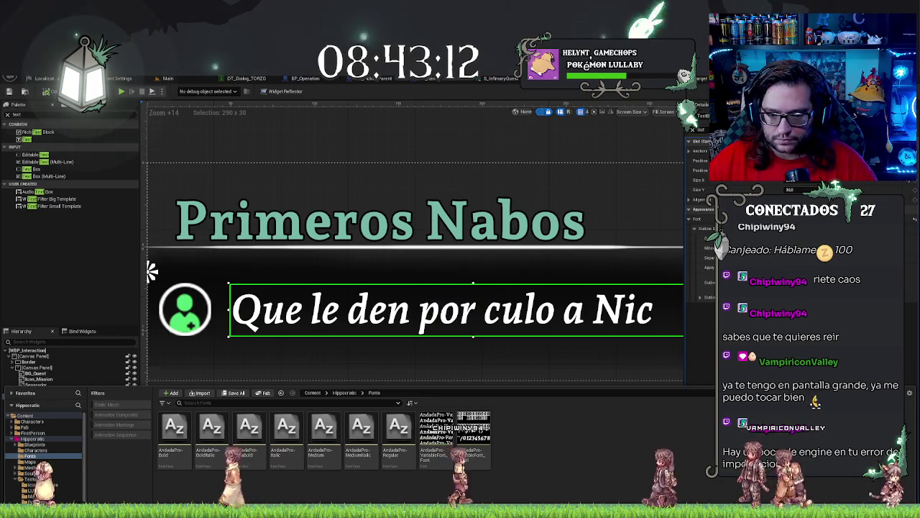
Step: Reimport the ArchivoNarrow fonts with Apply to All set to No, and open the new ArchivoNarrow font
drag(600, 460, 601, 463)
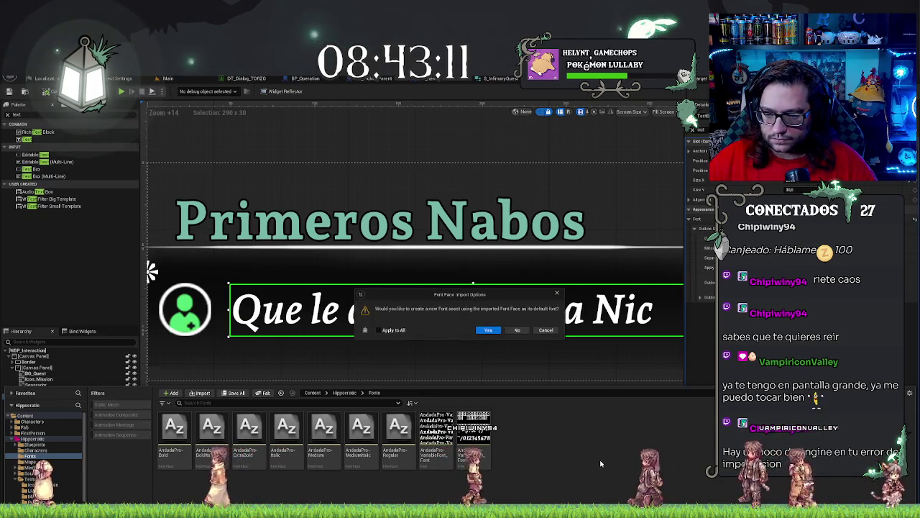
click(394, 330)
click(517, 330)
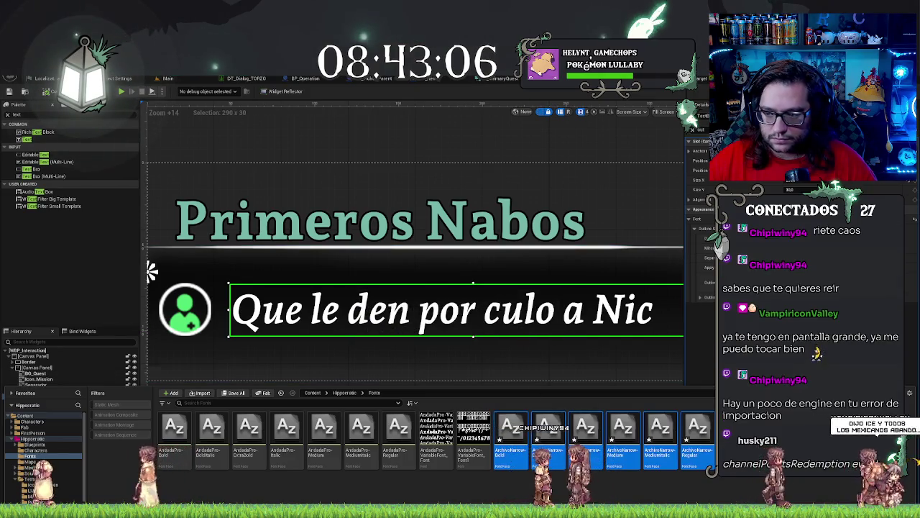
right_click(690, 431)
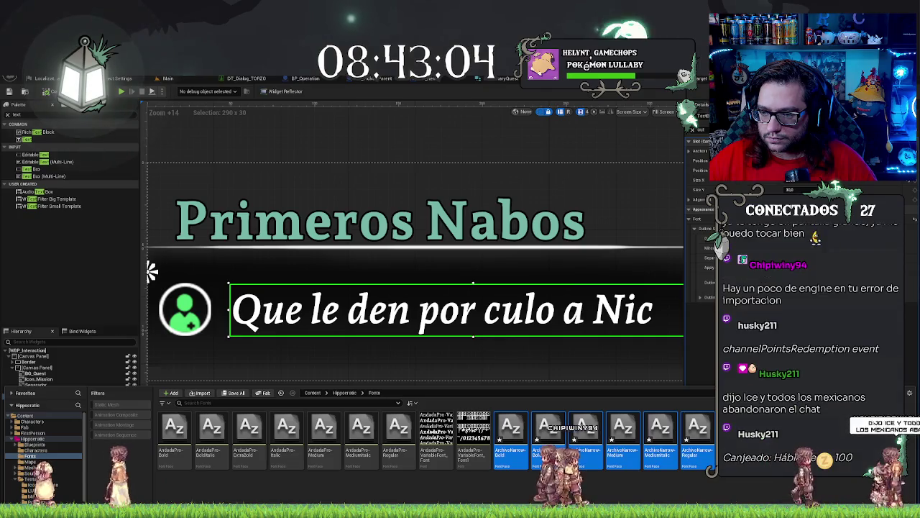
right_click(690, 431)
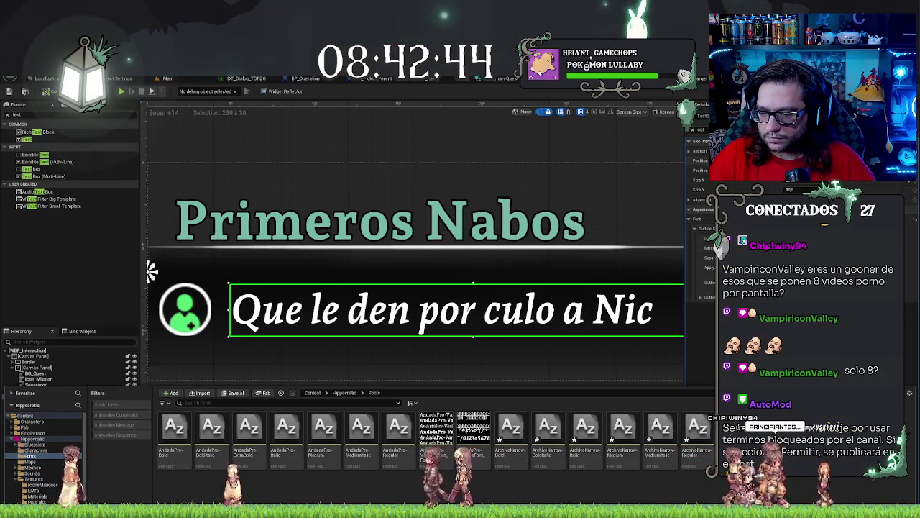
click(510, 434)
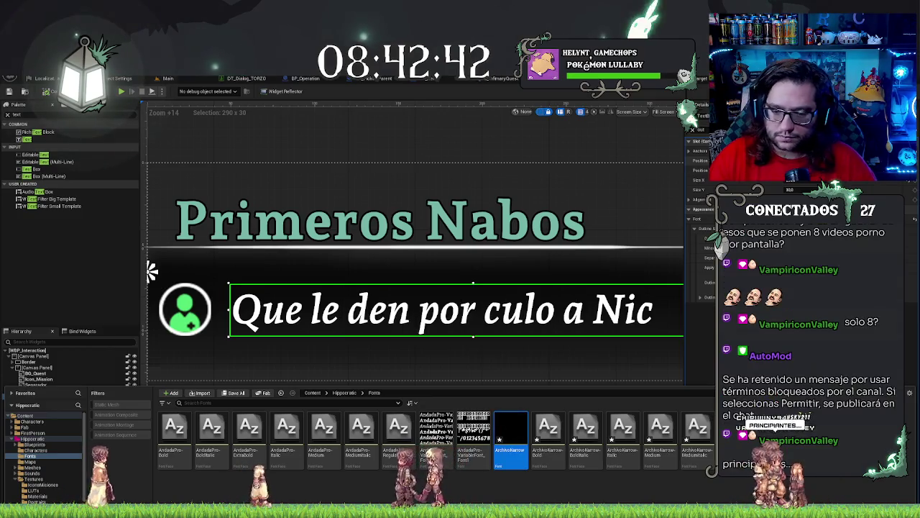
double_click(510, 435)
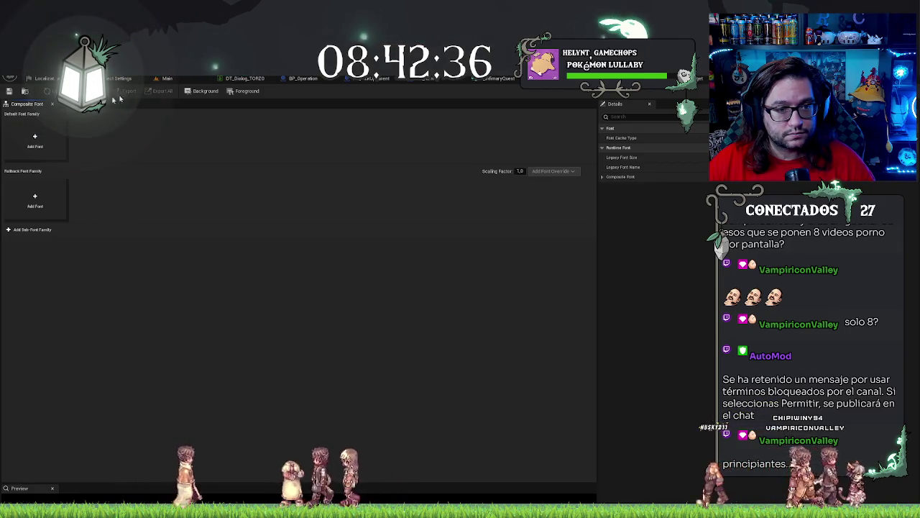
Step: Select the ArchivoNarrow faces in Fonts and add a Font entry to the Default Font Family
click(170, 80)
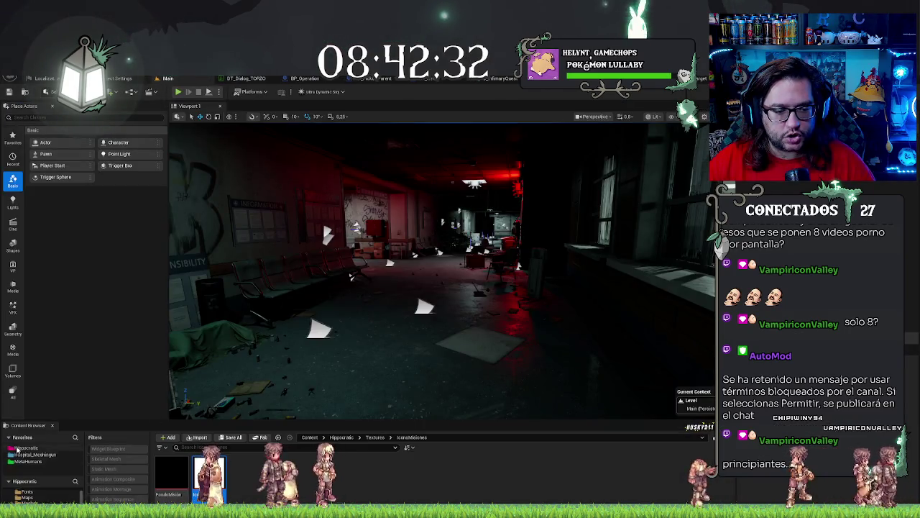
click(27, 492)
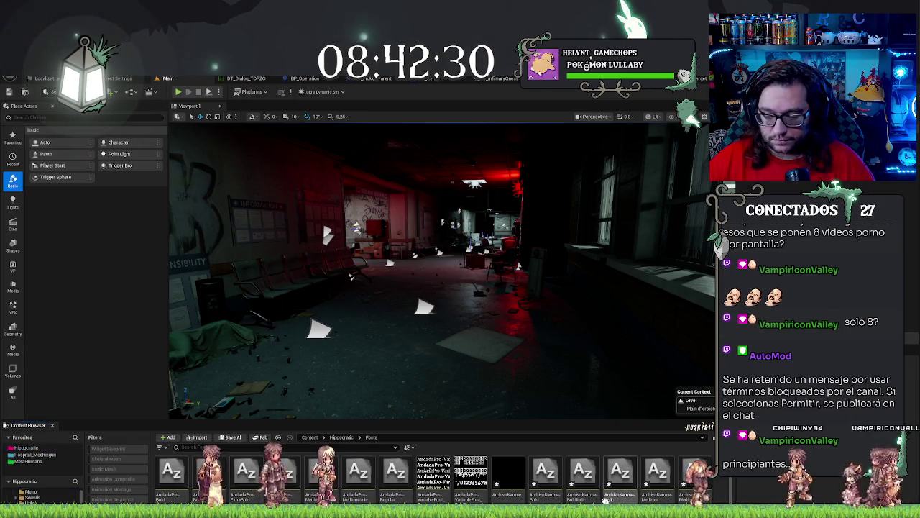
click(544, 475)
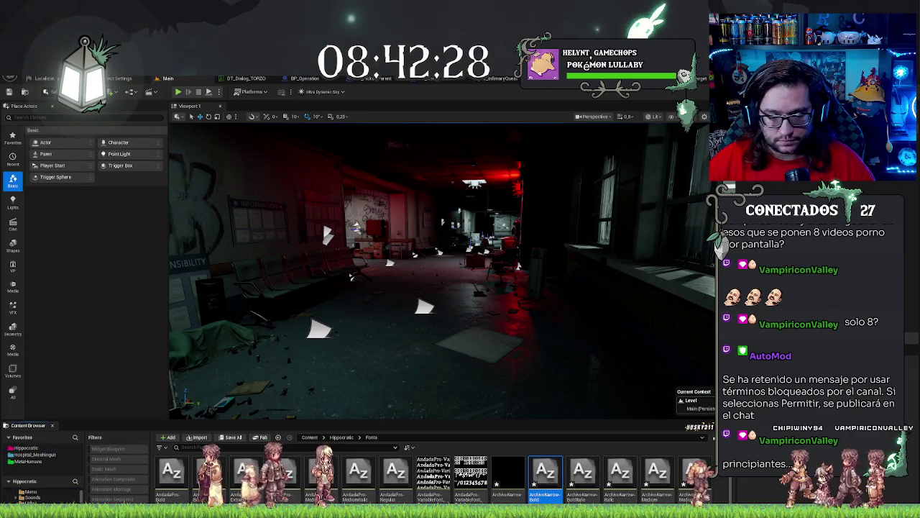
key(shift+Right)
key(shift+Right)
key(shift+Right)
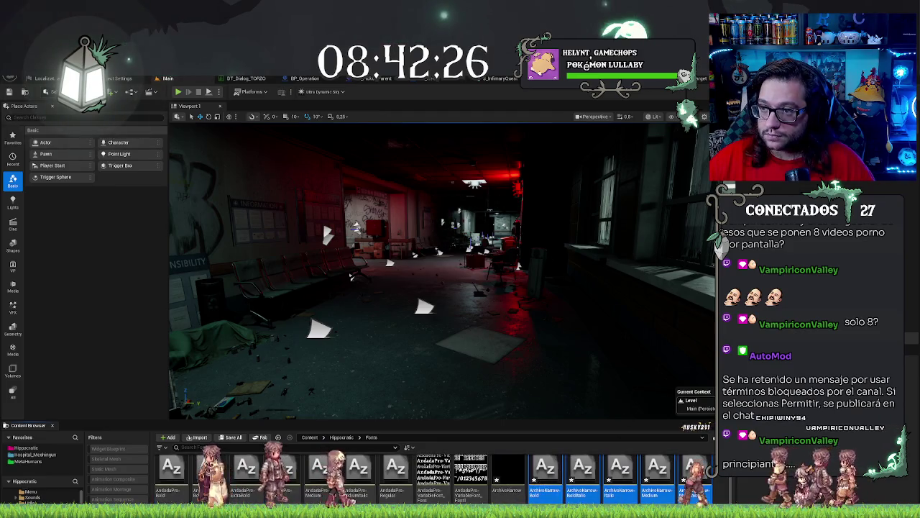
key(Return)
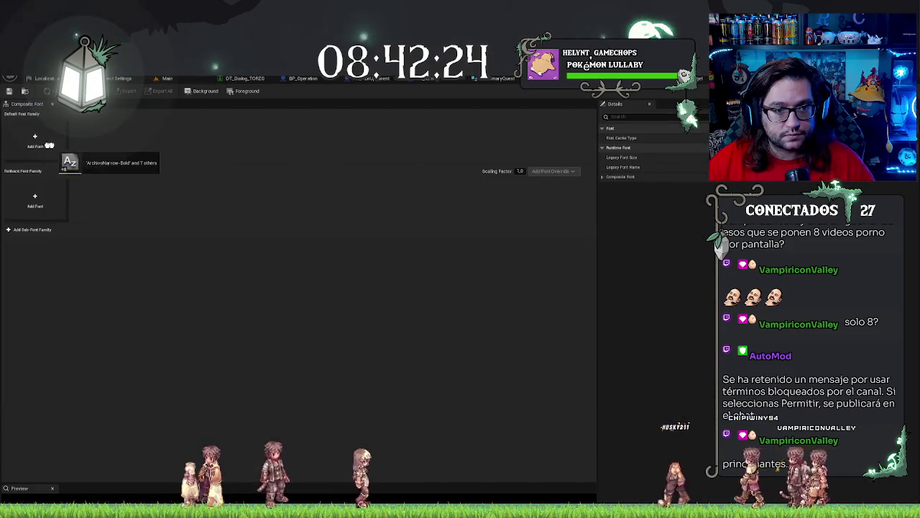
click(33, 141)
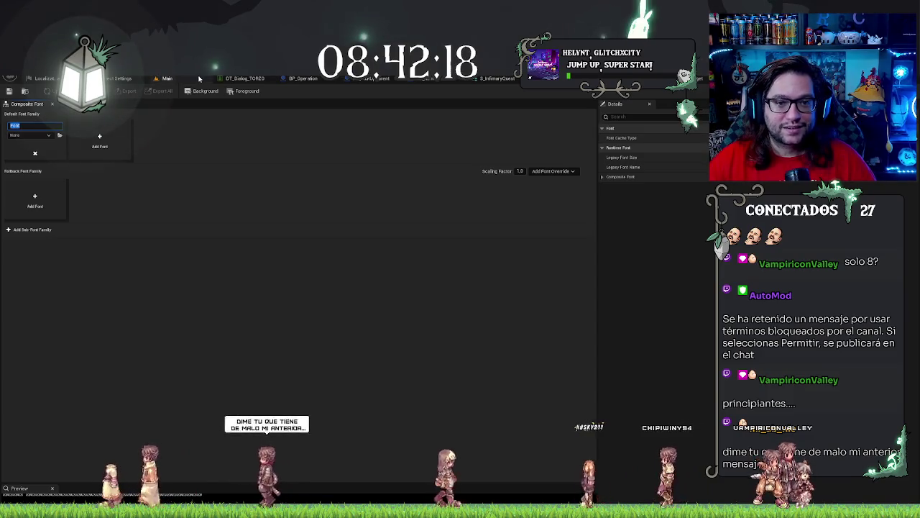
click(167, 77)
scroll(431, 475, down, 1)
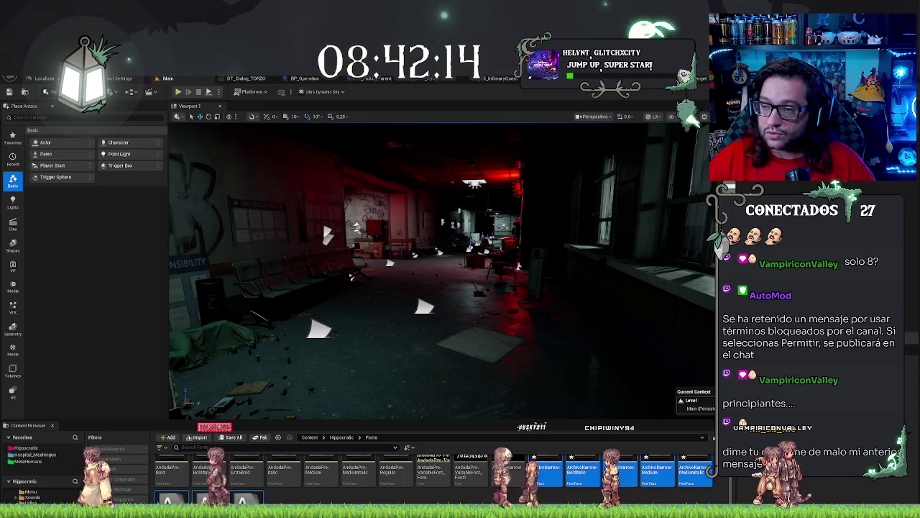
click(363, 78)
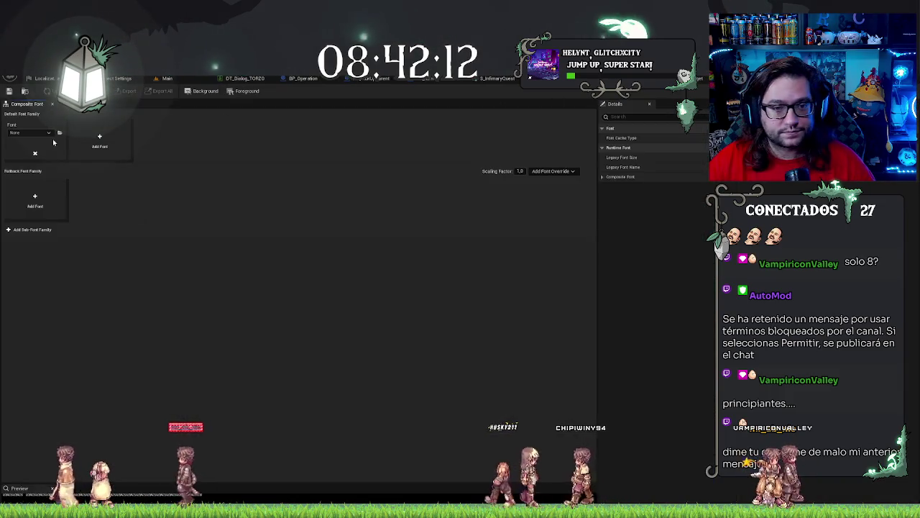
Step: Add seven more font entries to the default family
click(99, 140)
click(163, 140)
click(228, 140)
click(293, 140)
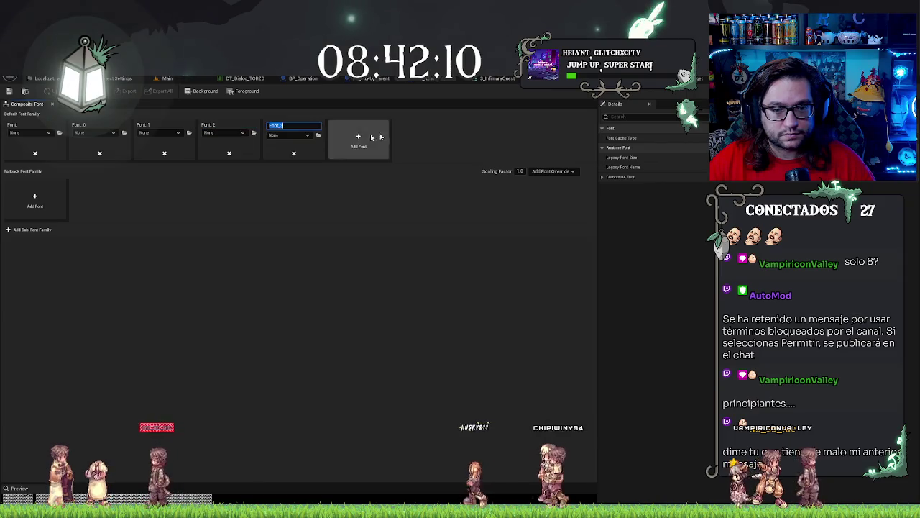
click(363, 138)
click(426, 138)
click(489, 138)
Step: Assign ArchivoNarrow-Bold to the first entry and name it Bold
click(49, 133)
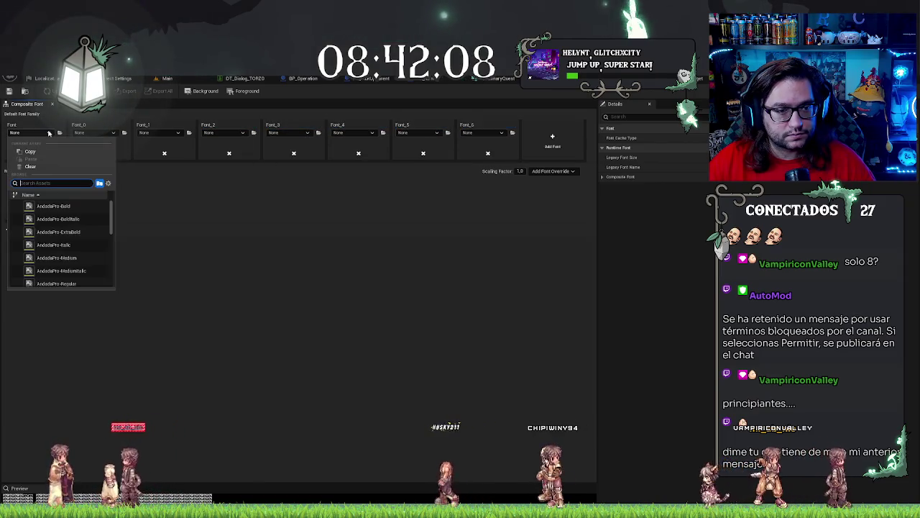
scroll(71, 228, down, 3)
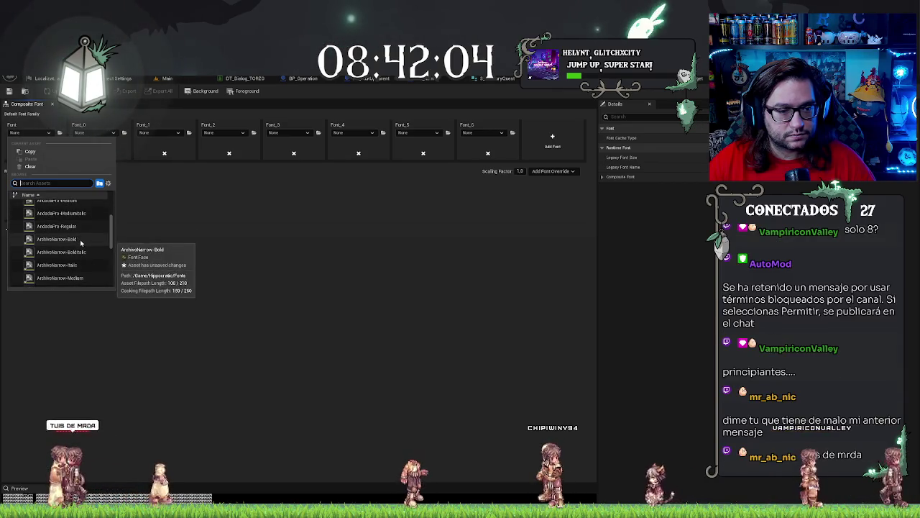
click(57, 239)
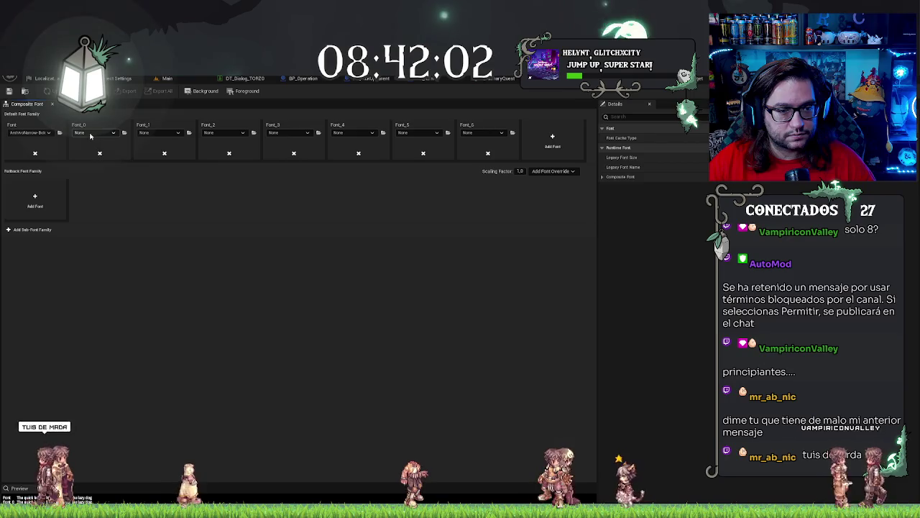
click(32, 132)
click(15, 125)
click(14, 125)
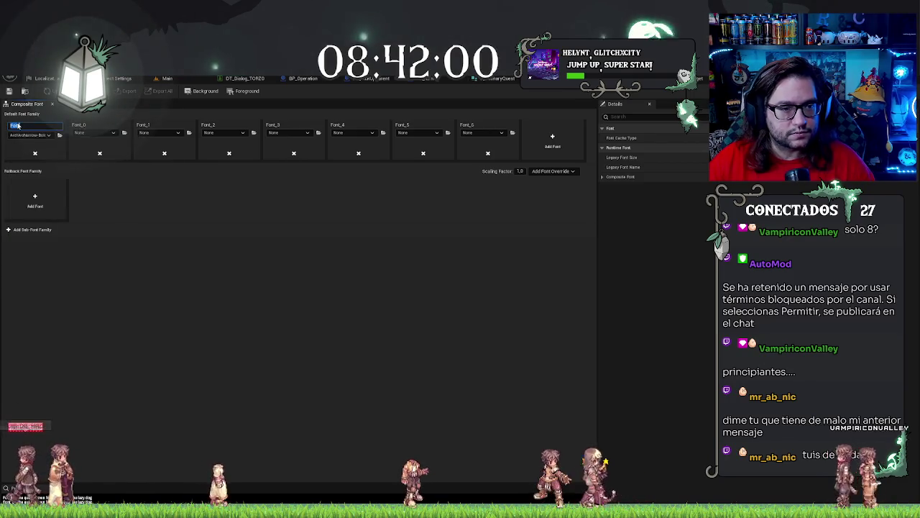
text(Bold)
key(Return)
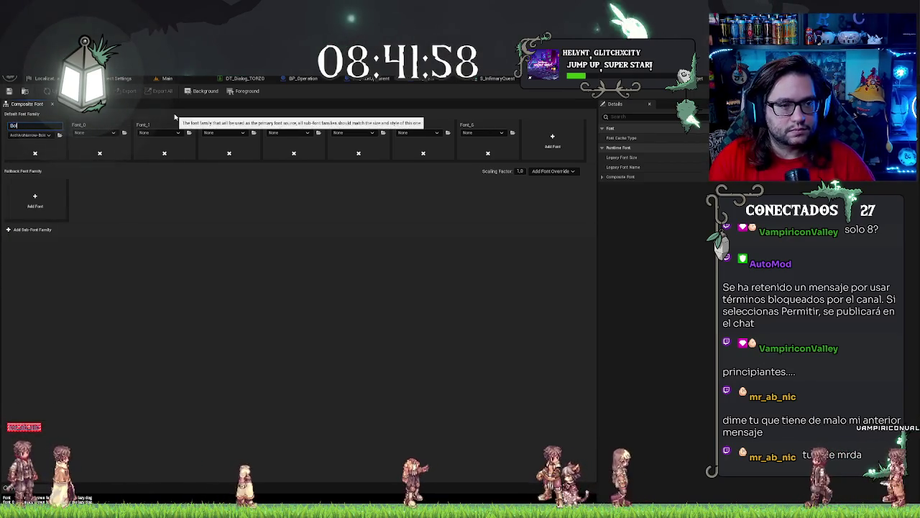
Step: Assign an ArchivoNarrow face to Font_0 and rename it Bold_Italic
click(94, 133)
scroll(144, 238, down, 3)
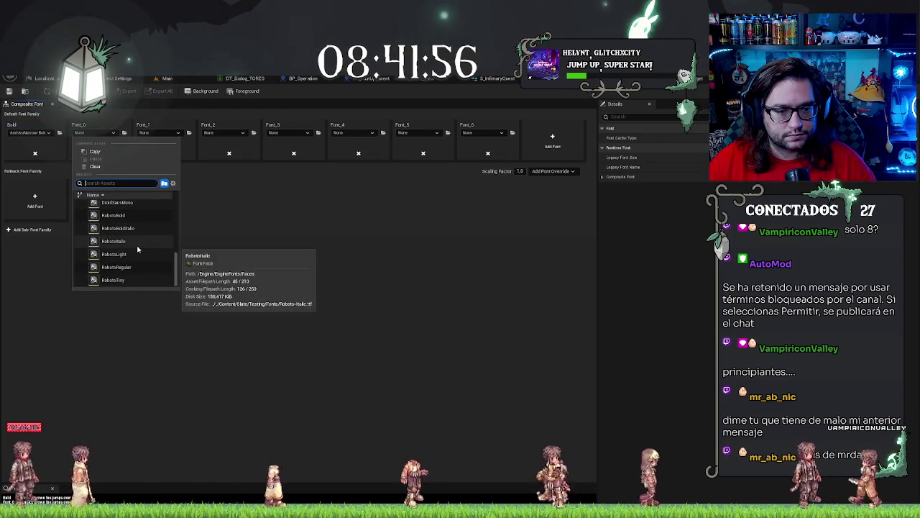
scroll(151, 245, up, 3)
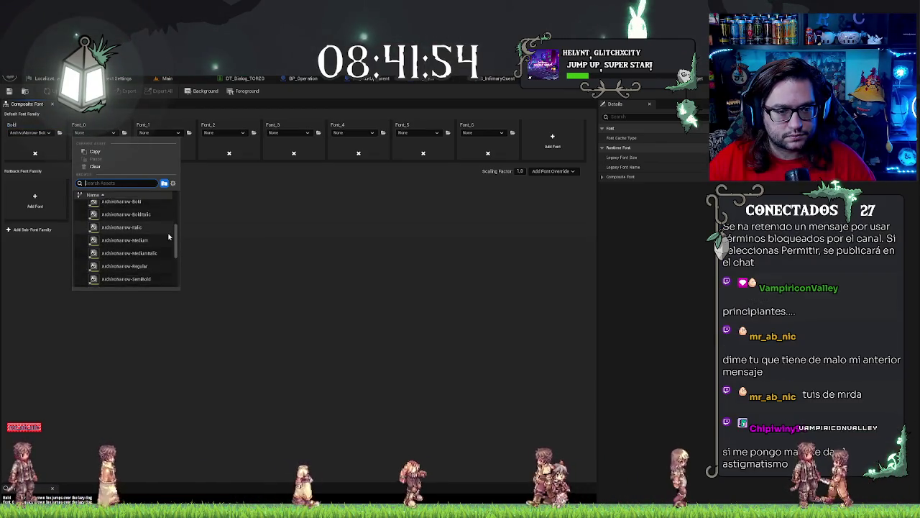
click(148, 245)
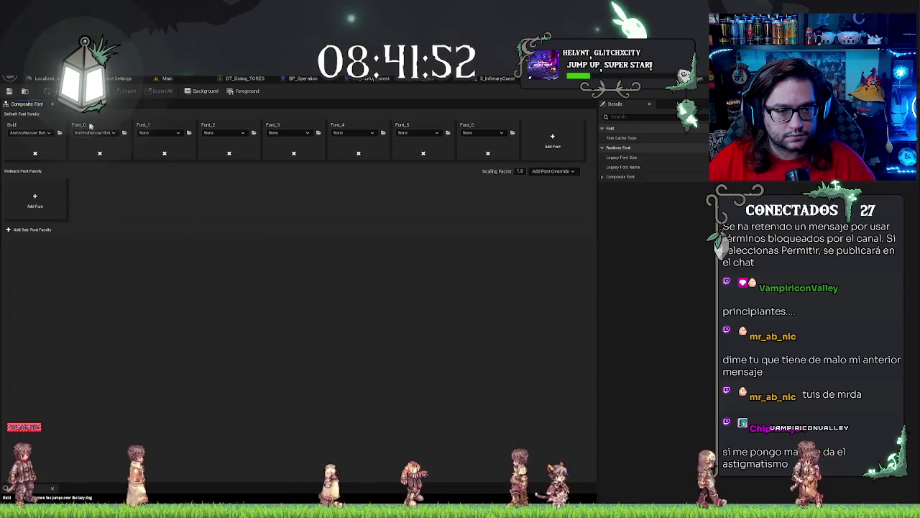
click(79, 126)
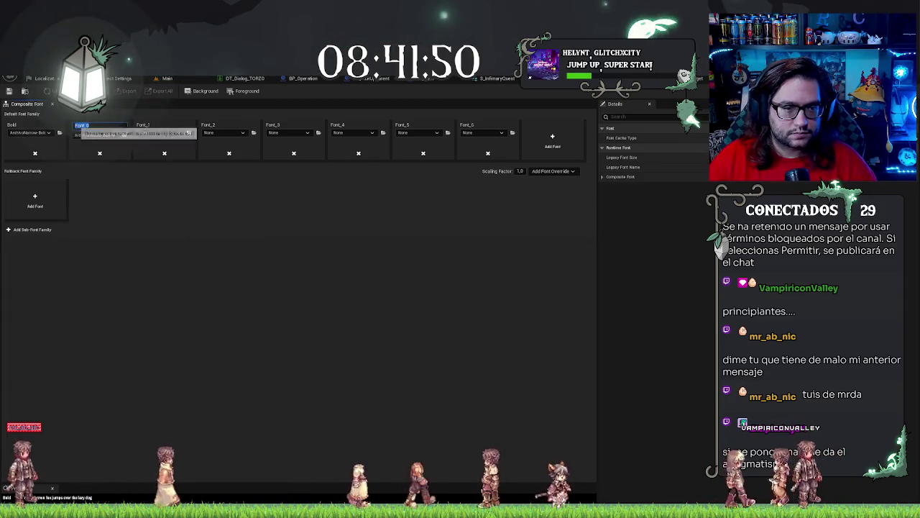
text(BoldItalic)
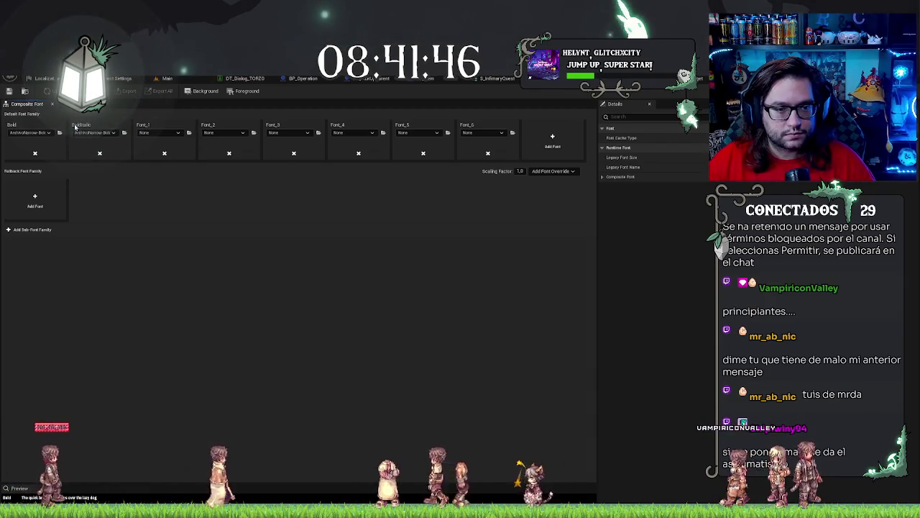
drag(75, 127, 92, 130)
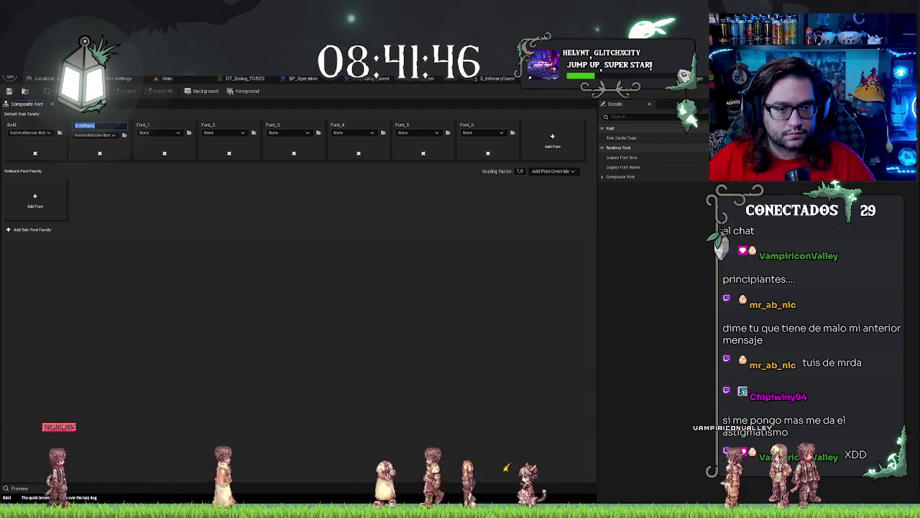
text(Bold_Italic)
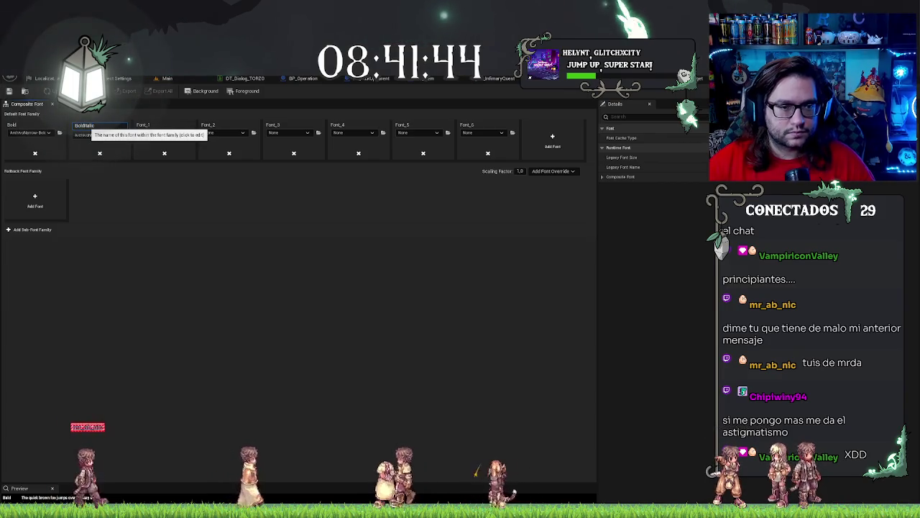
key(Return)
Step: Assign ArchivoNarrow-Italic to Font_1 and rename it Italic
click(161, 132)
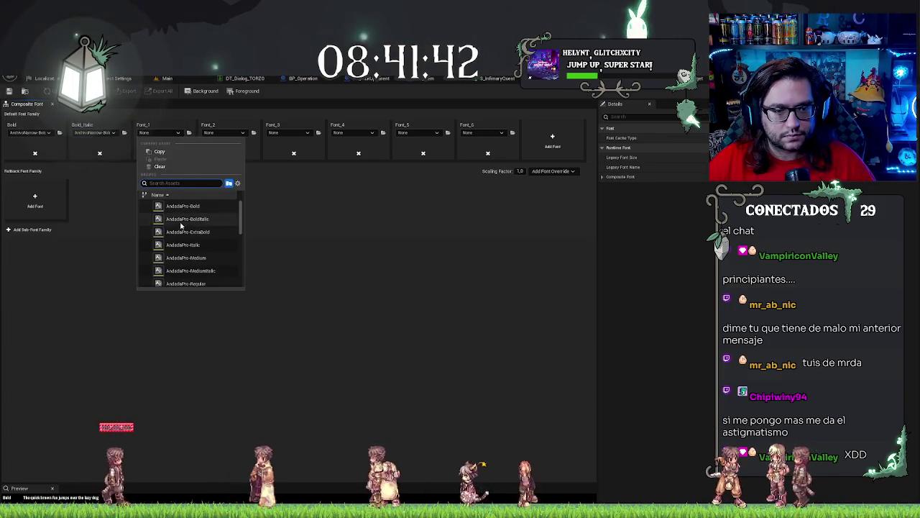
scroll(215, 233, down, 2)
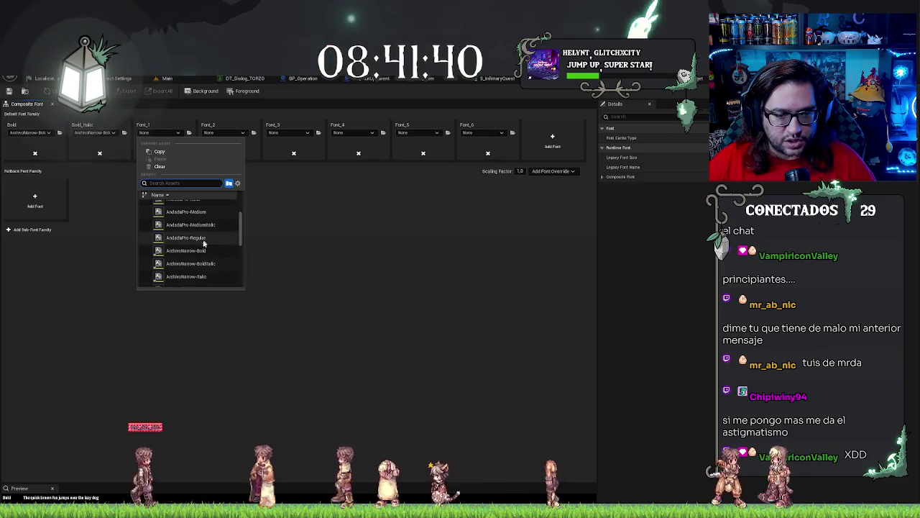
click(212, 276)
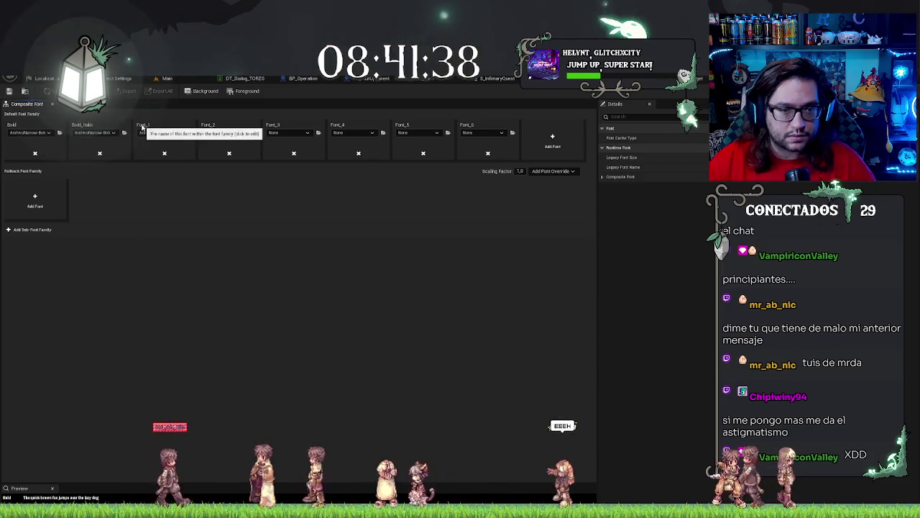
click(143, 126)
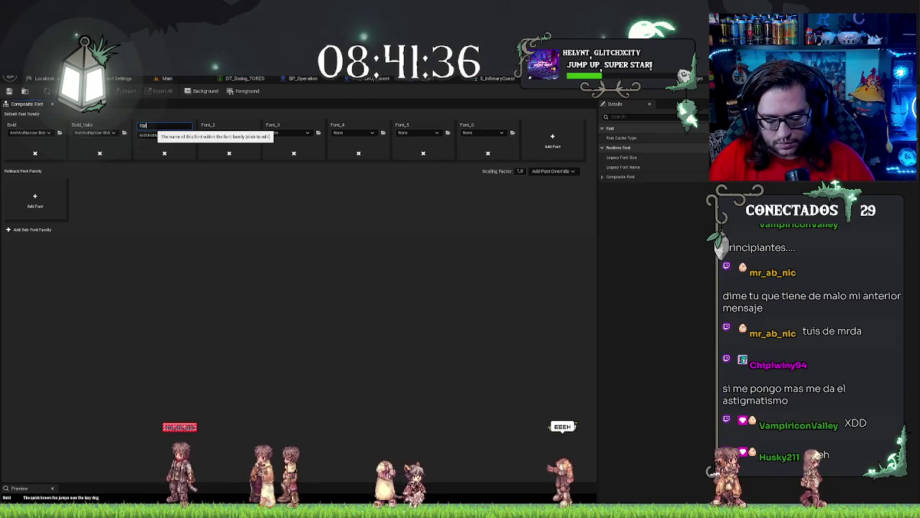
text(ic)
key(Return)
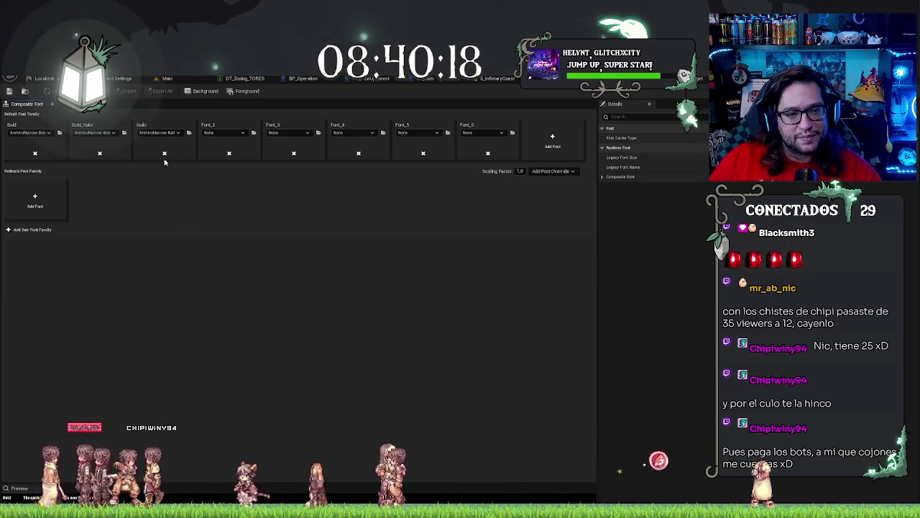
Step: Set Font_2 to ArchivoNarrow-Medium named Medium and Font_3 to ArchivoNarrow-MediumItalic named Medium_Italic
click(220, 134)
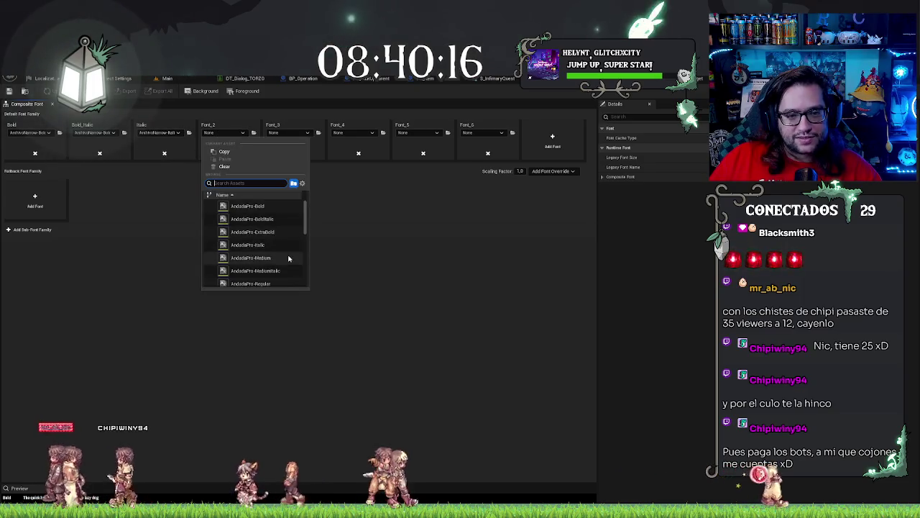
scroll(273, 245, down, 3)
scroll(288, 258, down, 3)
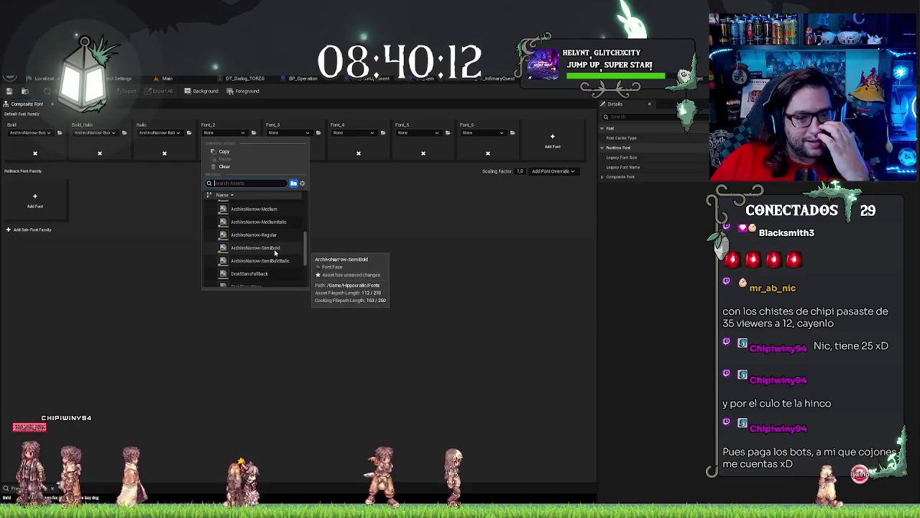
scroll(272, 249, up, 1)
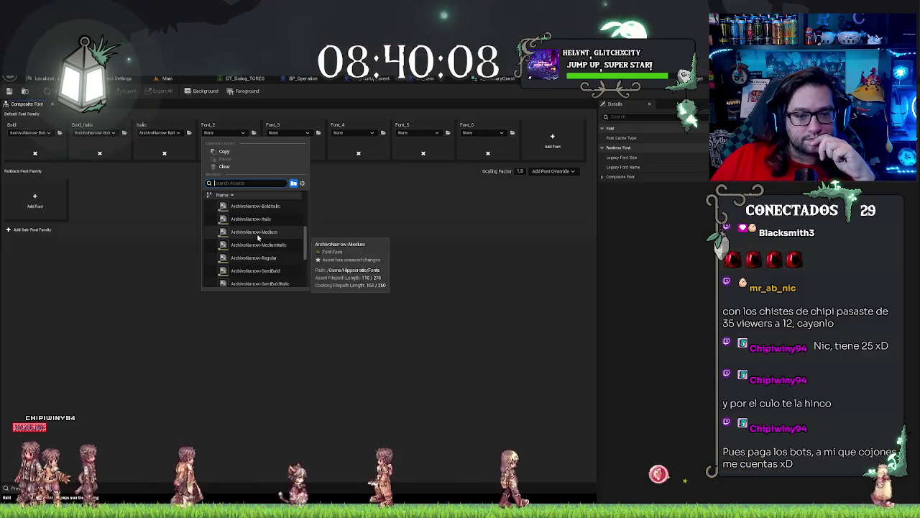
click(258, 234)
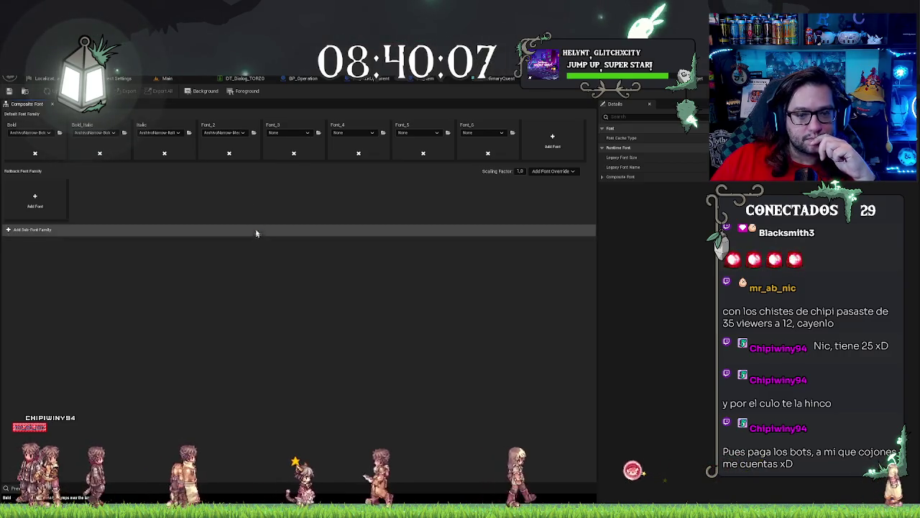
click(208, 126)
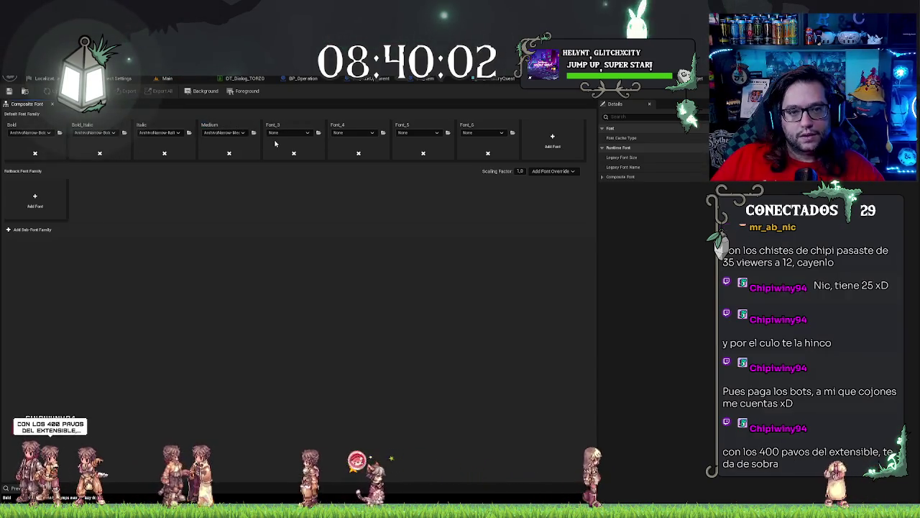
click(281, 134)
scroll(351, 252, down, 3)
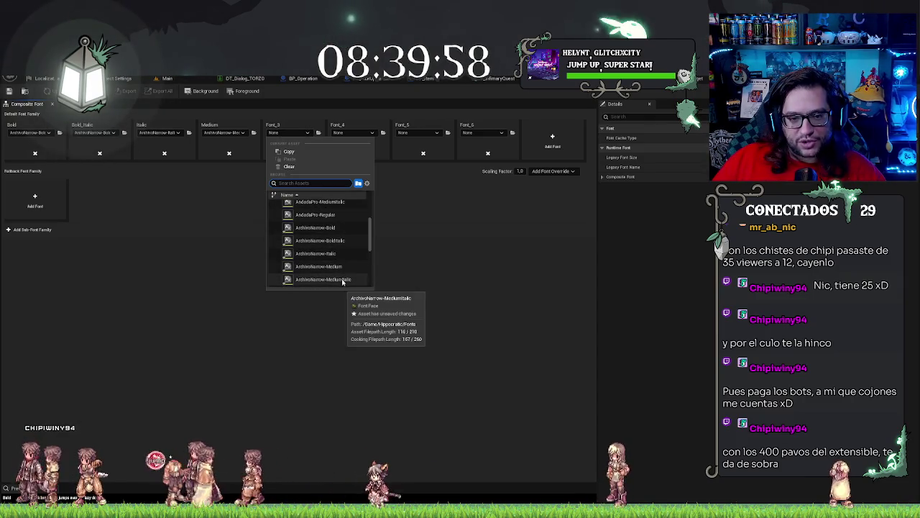
click(345, 279)
text(Medium Ital)
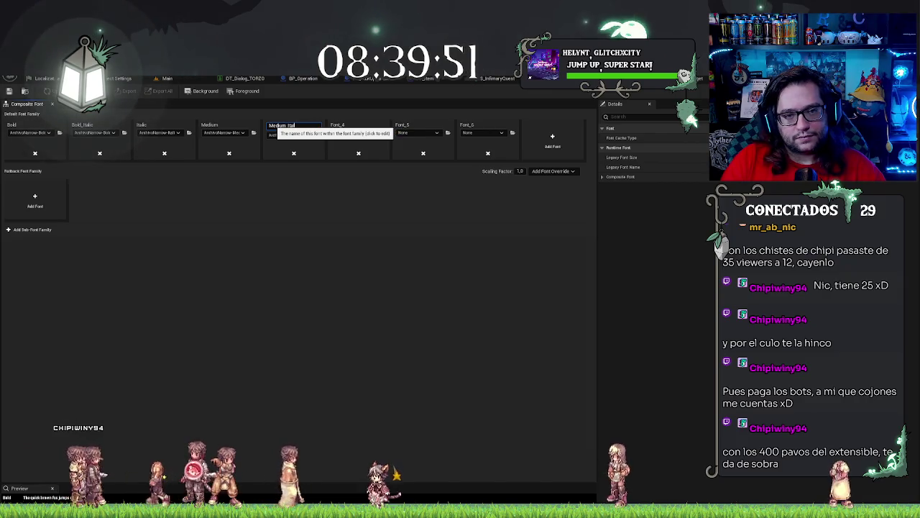
text(ic)
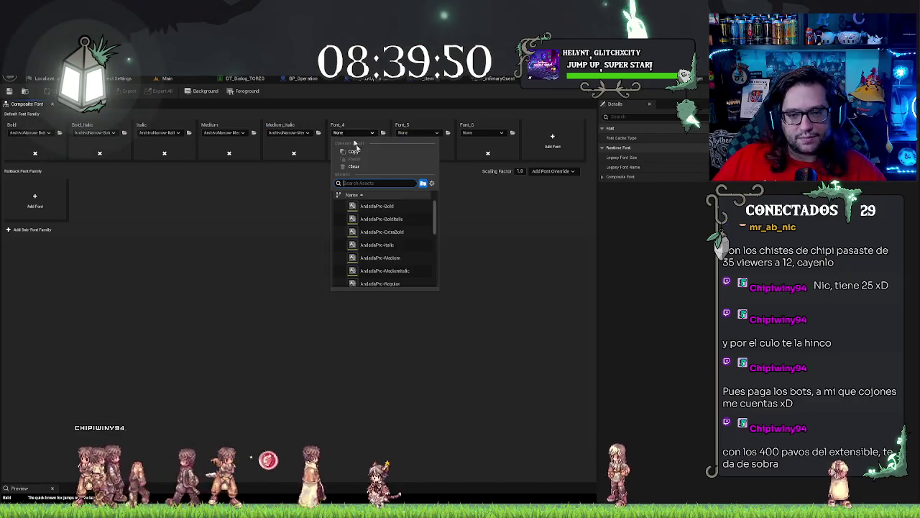
Step: Set Font_4 to ArchivoNarrow-Regular named Regular and Font_5 to the semibold face named SemiBold
click(353, 133)
scroll(417, 280, down, 1)
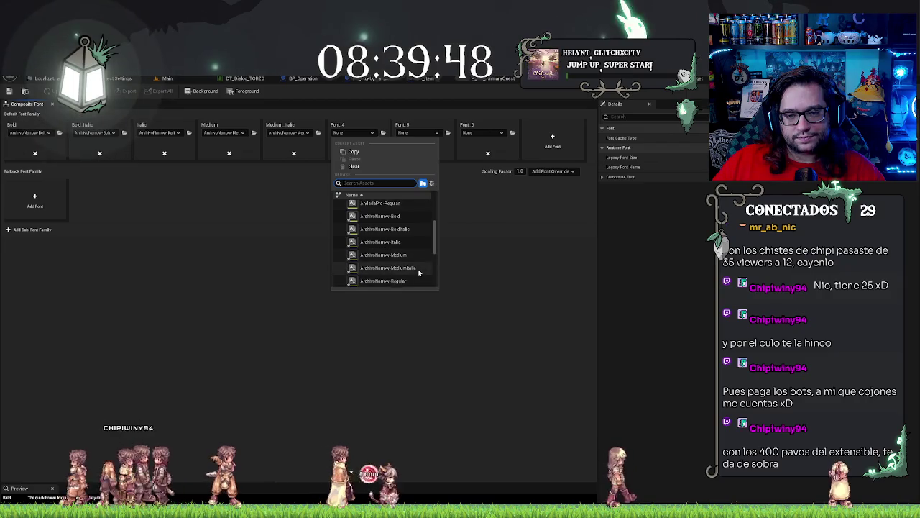
click(419, 270)
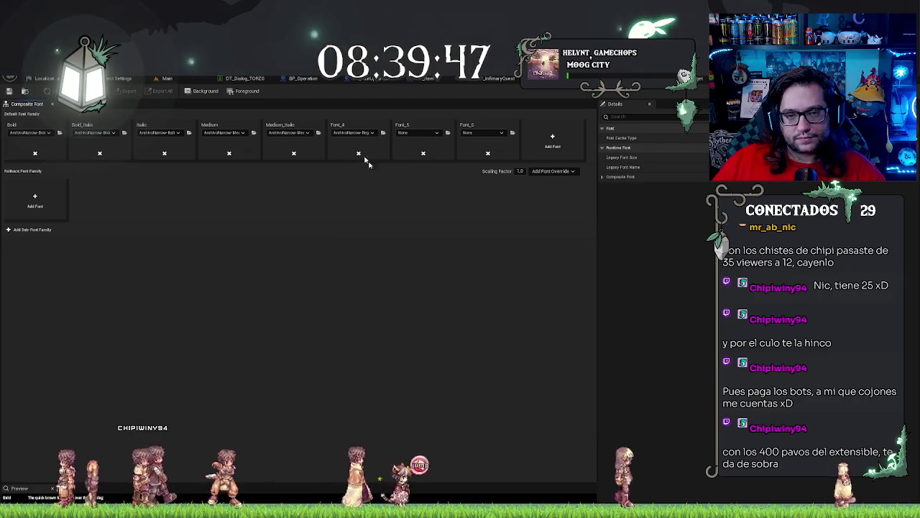
click(337, 126)
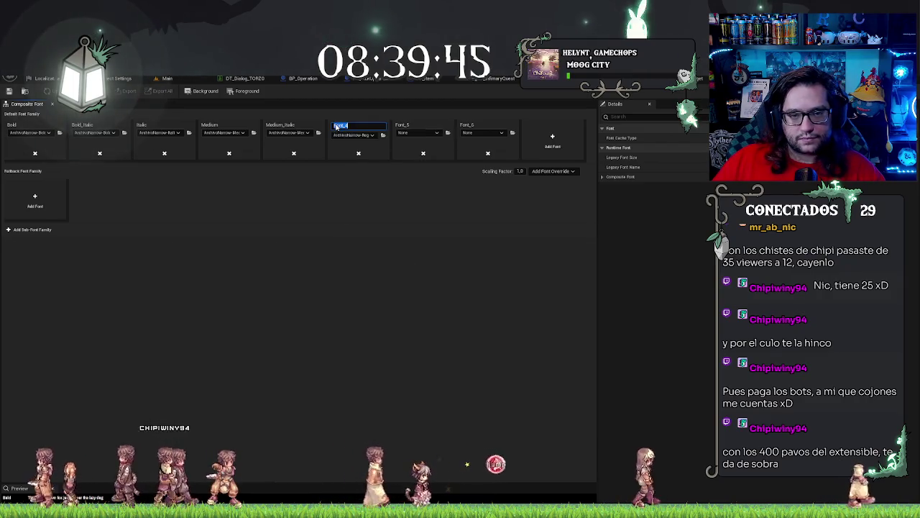
click(417, 132)
scroll(437, 257, down, 2)
scroll(472, 248, down, 2)
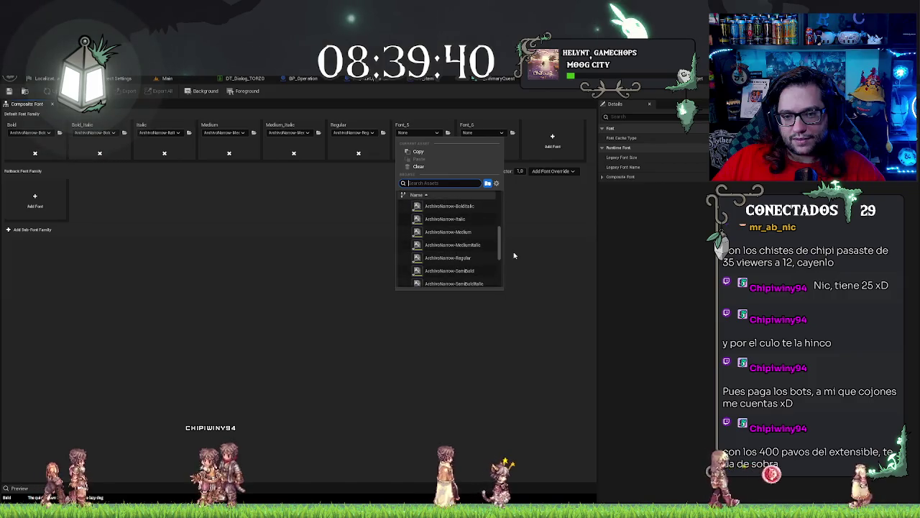
click(472, 261)
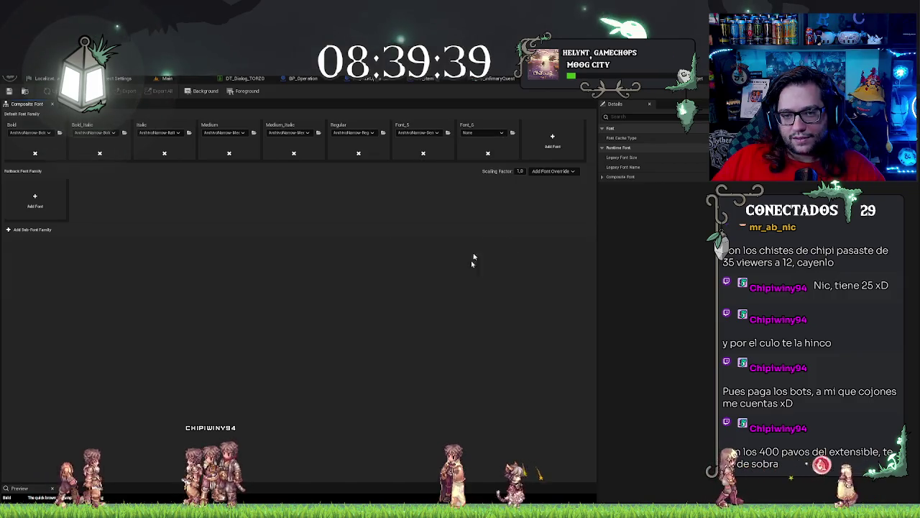
click(403, 126)
text(Semi)
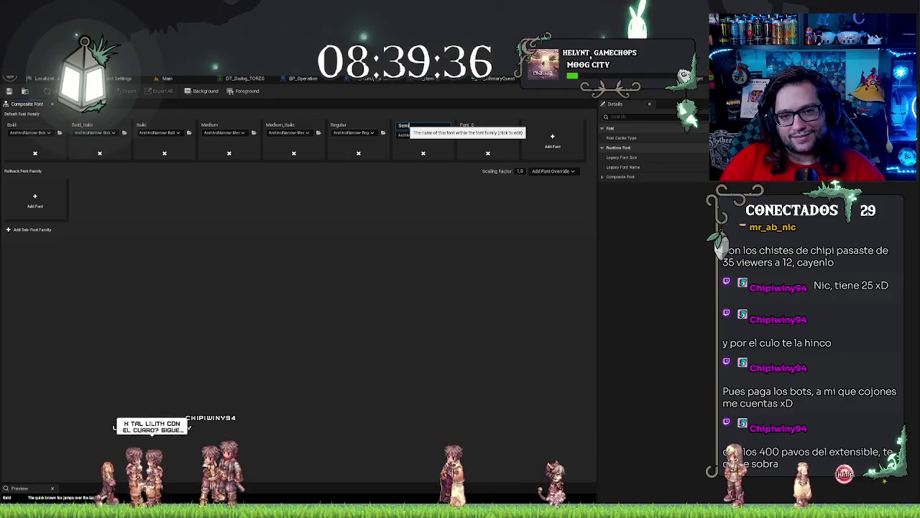
text(Bold)
Step: Add a SemiBold_Italic entry using ArchivoNarrow-SemiBoldItalic and delete the stray sub-font family
click(467, 133)
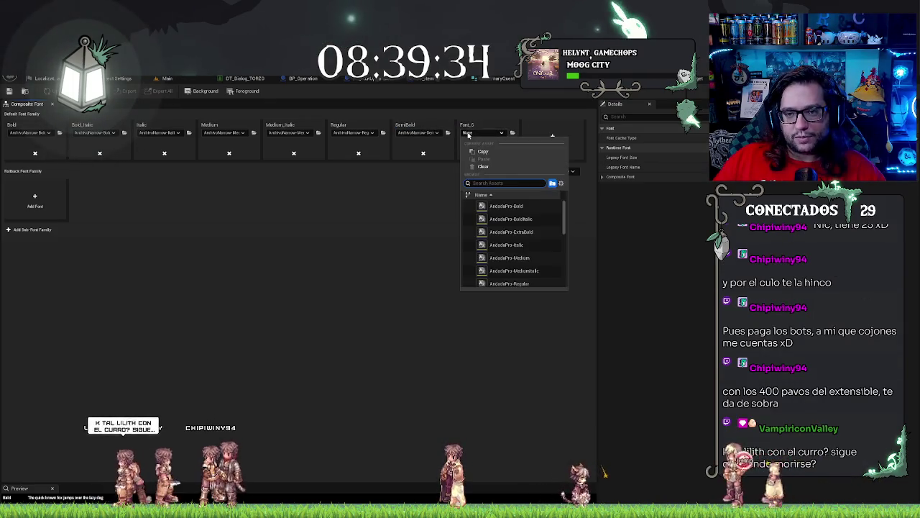
scroll(532, 223, down, 5)
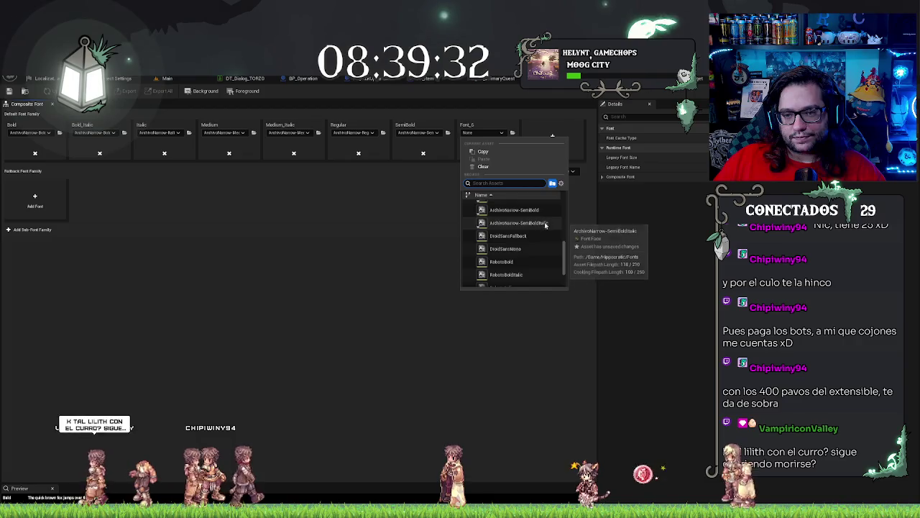
click(541, 223)
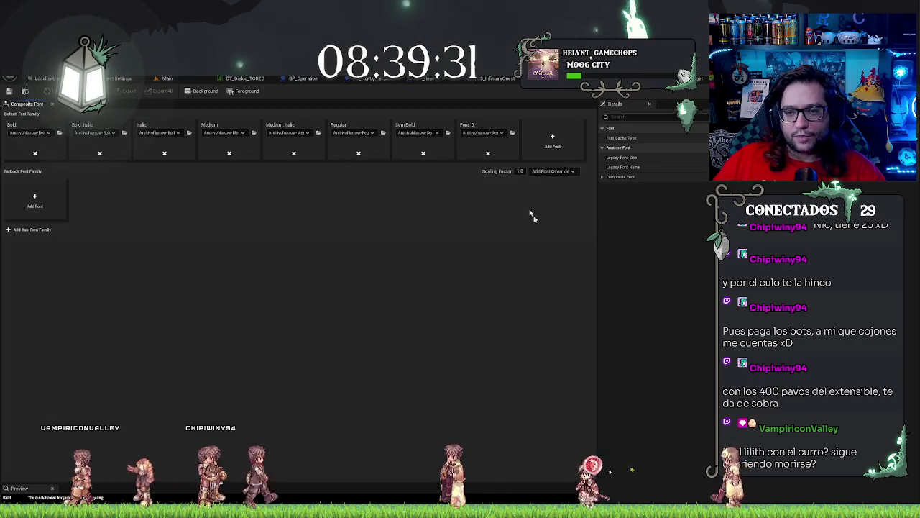
click(468, 127)
text(Semi)
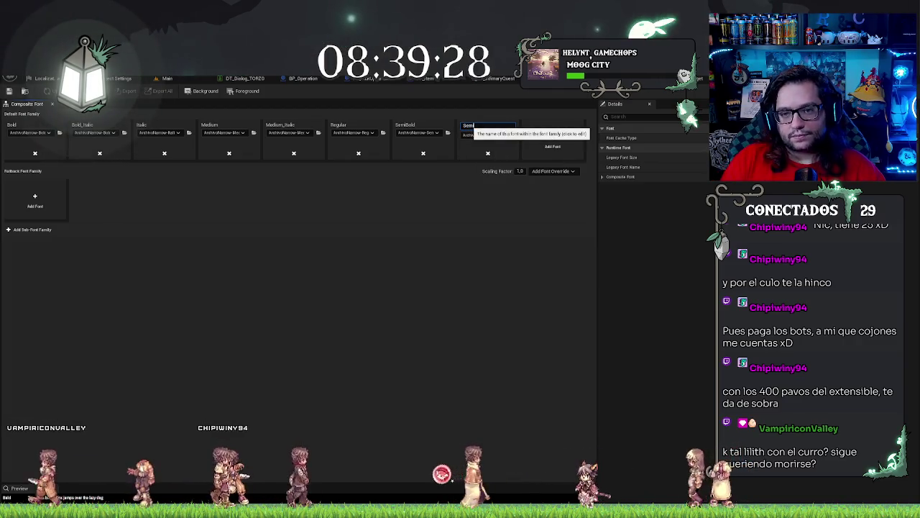
text(Bold_Italic)
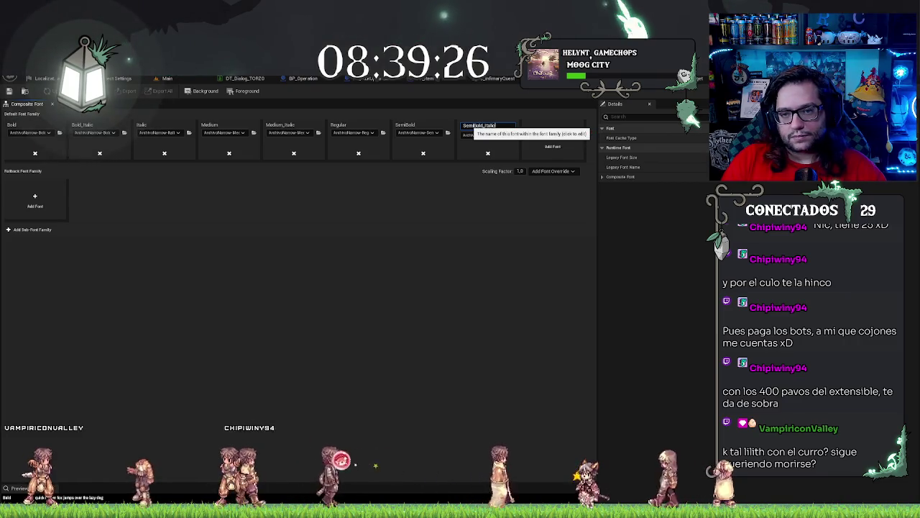
click(451, 229)
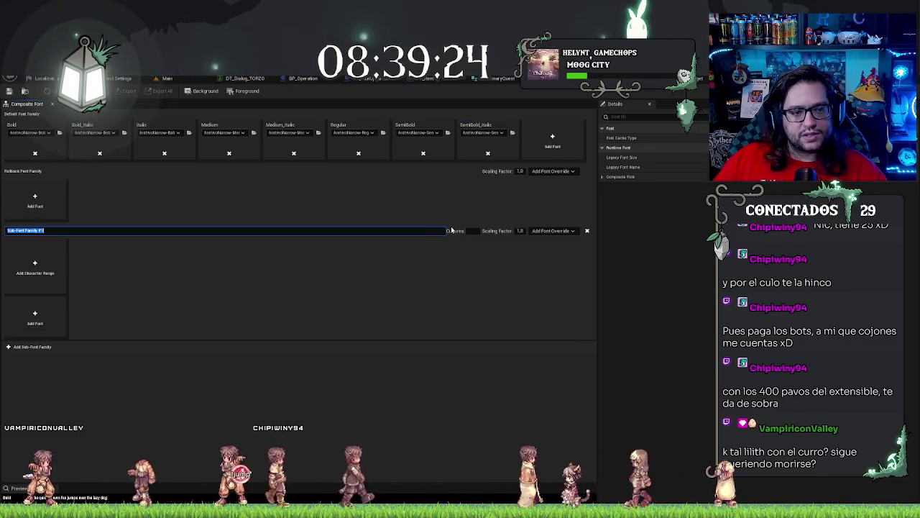
click(586, 231)
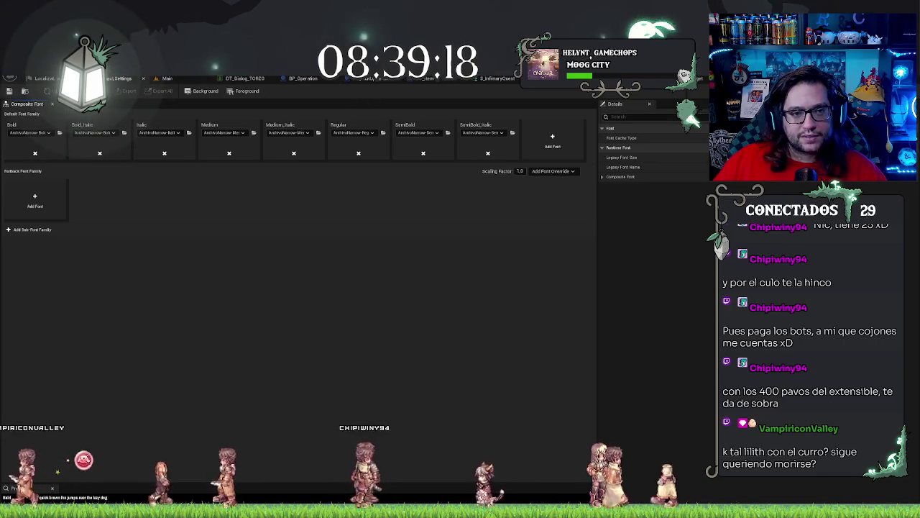
Step: Return to the Main level editor
click(166, 78)
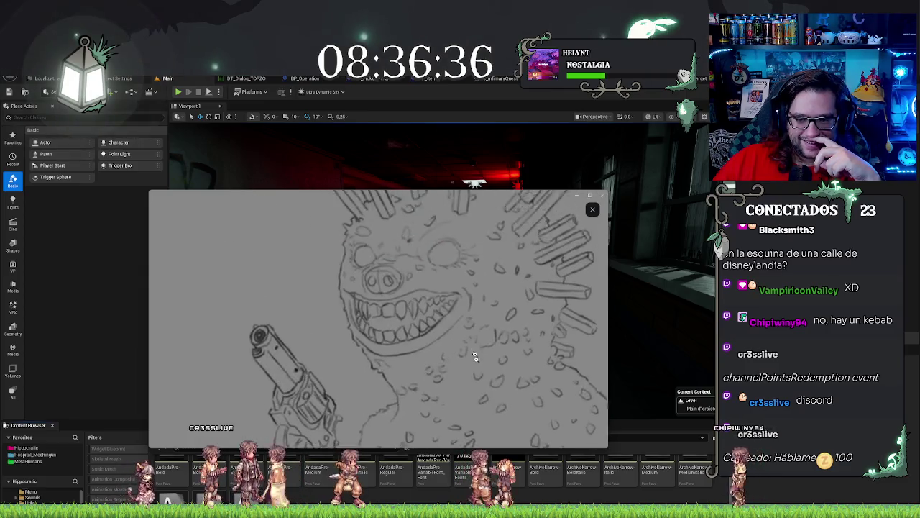
Step: Zoom the Discord sketch back out to full view and leave the image viewer
click(485, 278)
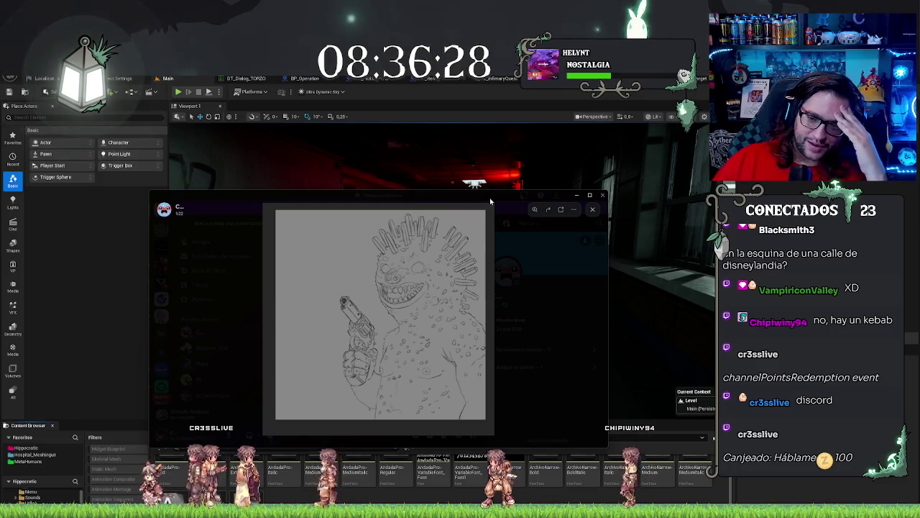
key(alt+Tab)
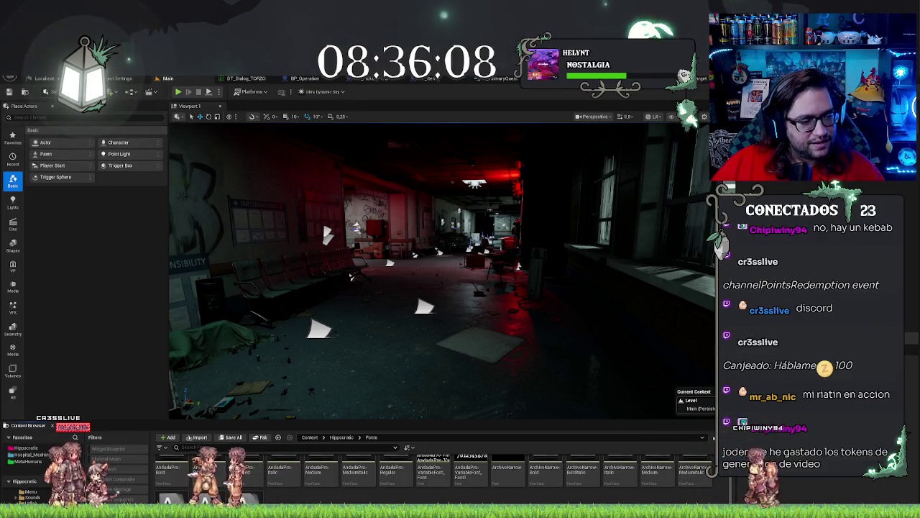
Step: Look around the level viewport, then bring up the BP_Operation blueprint's Event Graph
drag(575, 281, 144, 309)
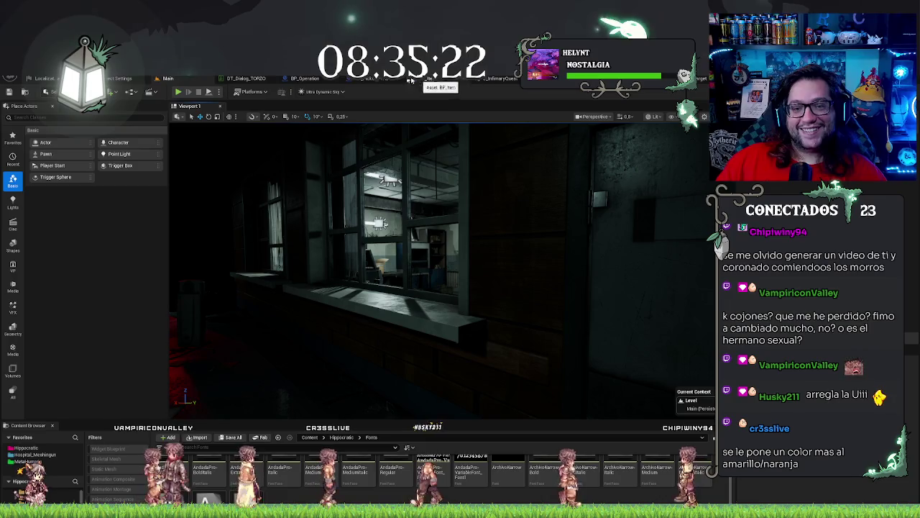
click(309, 79)
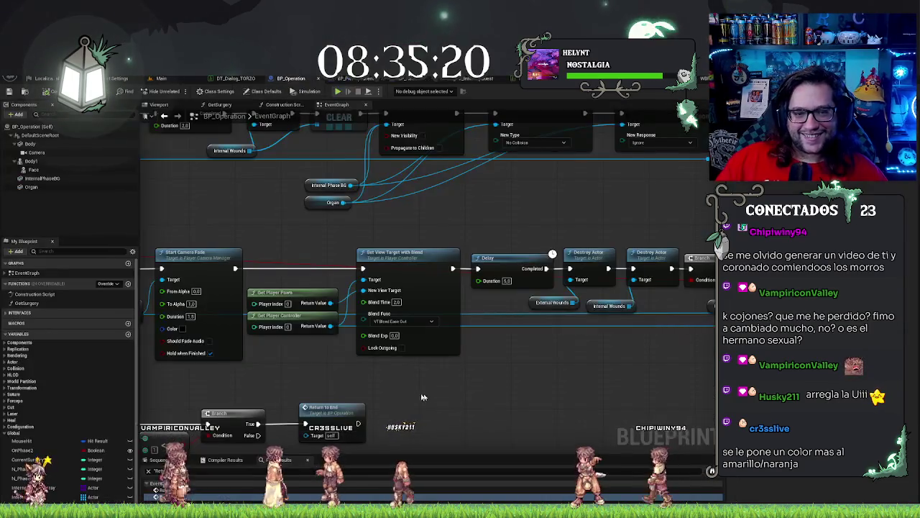
mouse_move(439, 389)
mouse_down()
mouse_move(525, 318)
mouse_move(560, 322)
mouse_move(503, 403)
mouse_move(534, 469)
mouse_up()
mouse_move(279, 282)
mouse_down()
mouse_move(553, 270)
mouse_move(522, 300)
mouse_up()
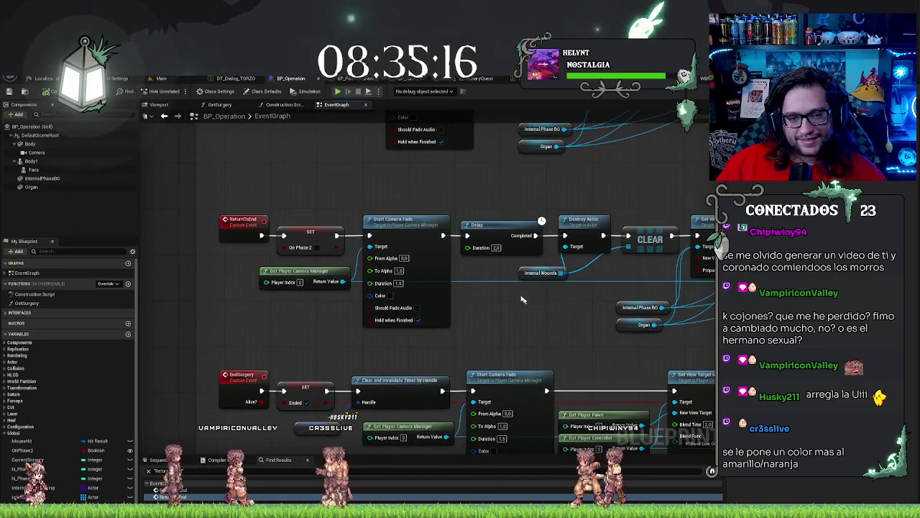
mouse_move(328, 164)
mouse_down()
mouse_move(370, 216)
mouse_move(250, 268)
mouse_move(250, 295)
mouse_move(337, 272)
mouse_up()
mouse_move(233, 222)
mouse_down()
mouse_move(287, 298)
mouse_move(270, 412)
mouse_up()
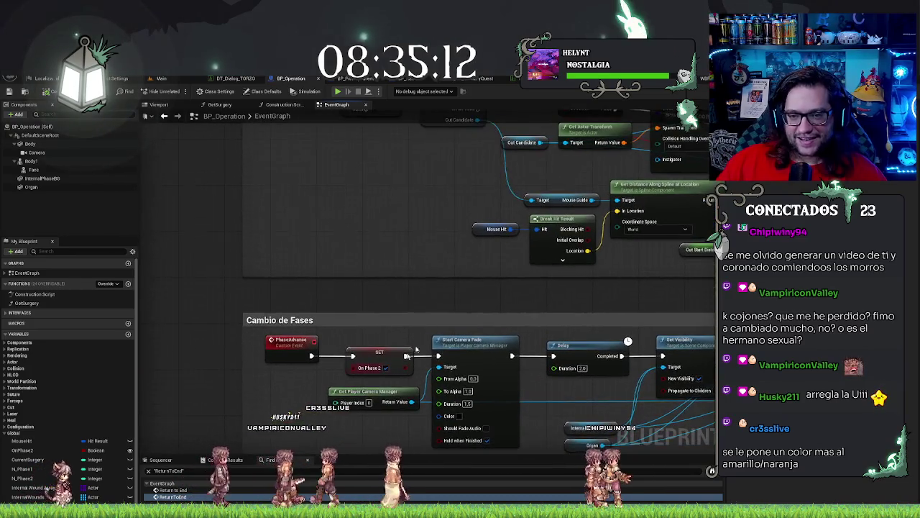
mouse_move(397, 310)
mouse_down()
mouse_move(398, 396)
mouse_move(387, 286)
mouse_move(374, 340)
mouse_up()
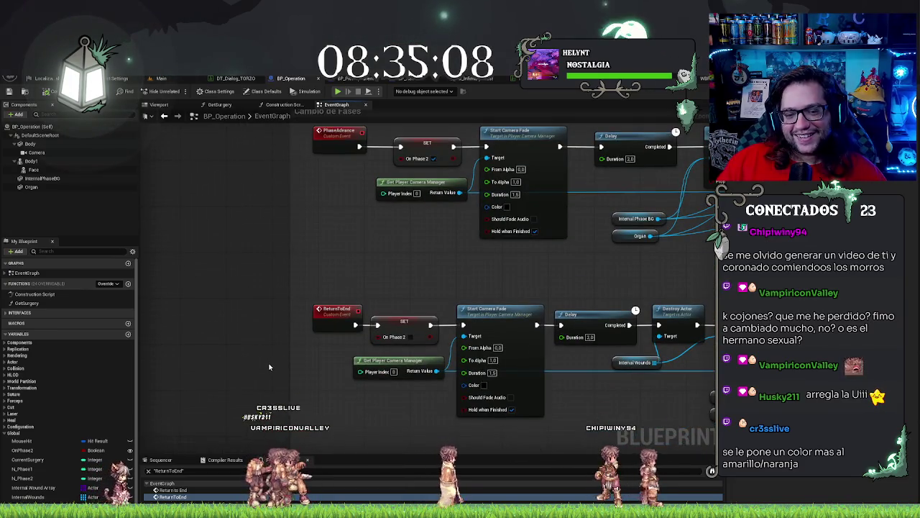
scroll(263, 373, down, 2)
mouse_move(285, 390)
mouse_down()
mouse_move(288, 338)
mouse_move(332, 313)
mouse_move(325, 361)
mouse_up()
drag(352, 276, 320, 368)
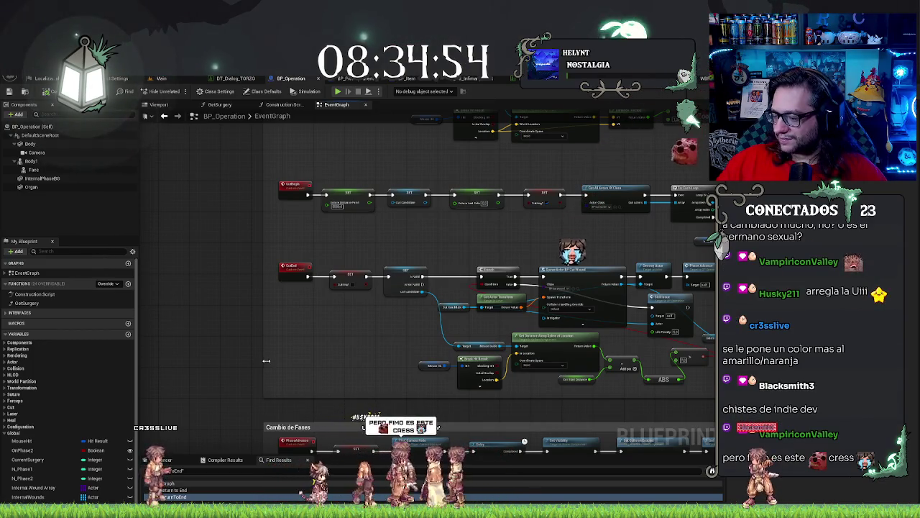
drag(266, 361, 275, 255)
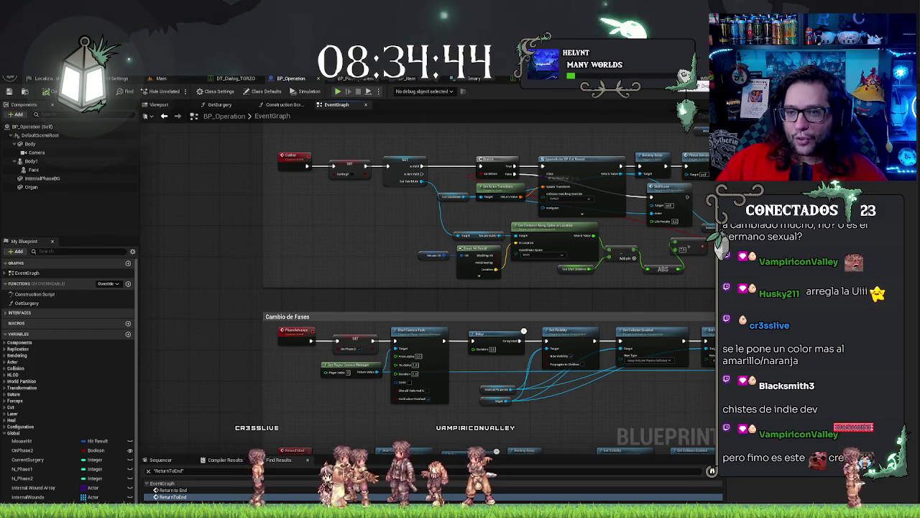
click(338, 78)
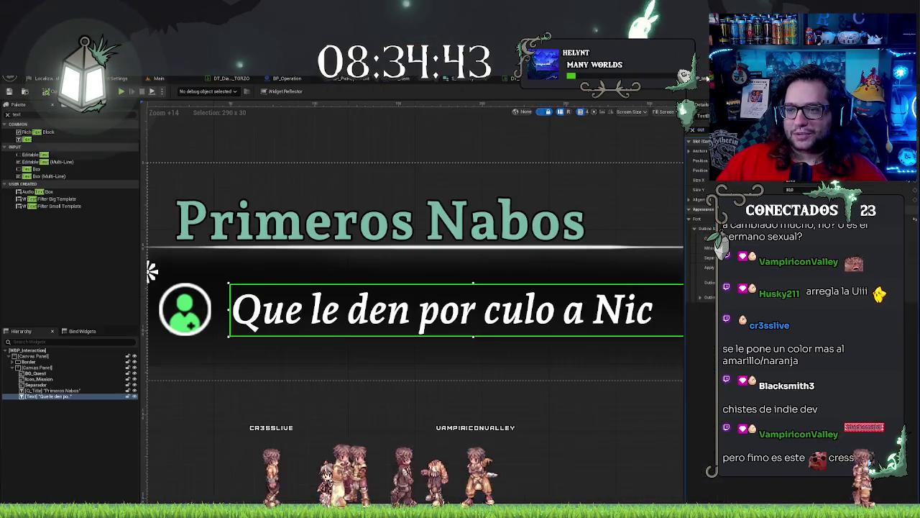
Step: Change the 'Primeros Nabos' title's Color and Opacity to orange
click(350, 240)
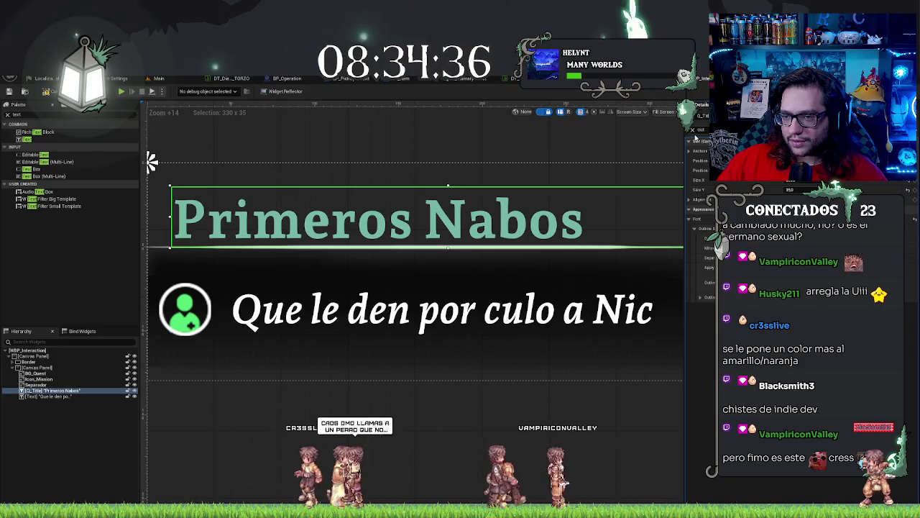
click(693, 132)
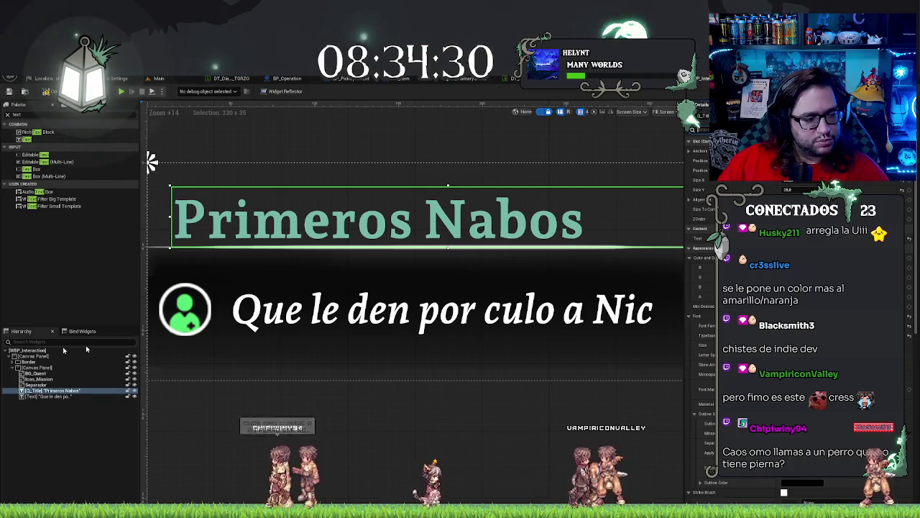
click(769, 257)
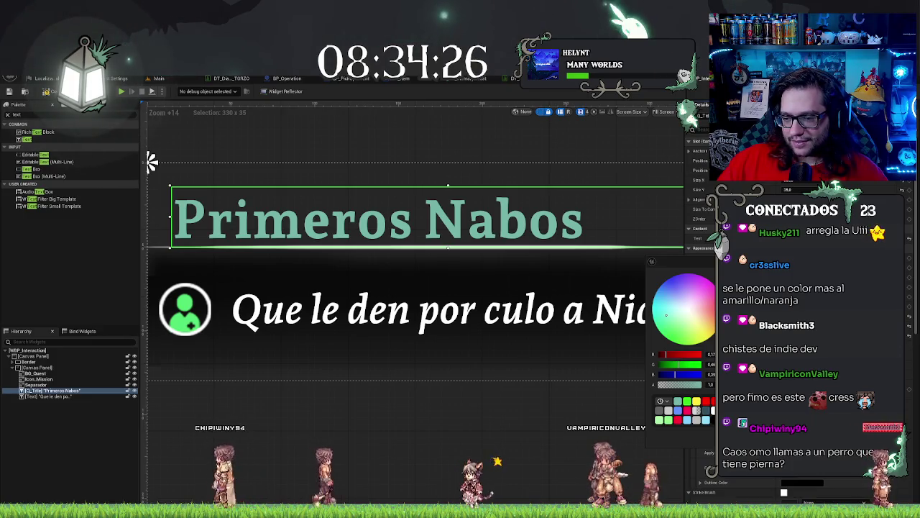
click(710, 321)
key(Return)
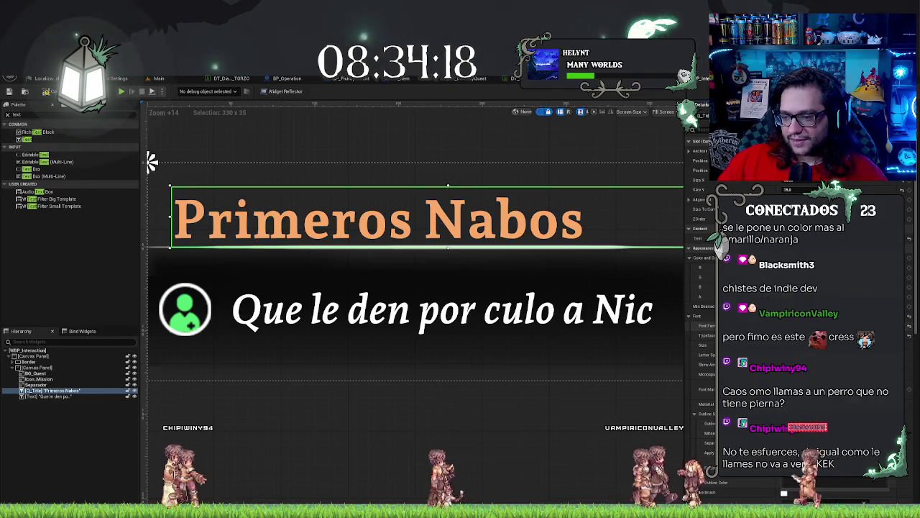
Step: Give the orange title a narrow sans-serif Font Family with the Regular typeface
key(Return)
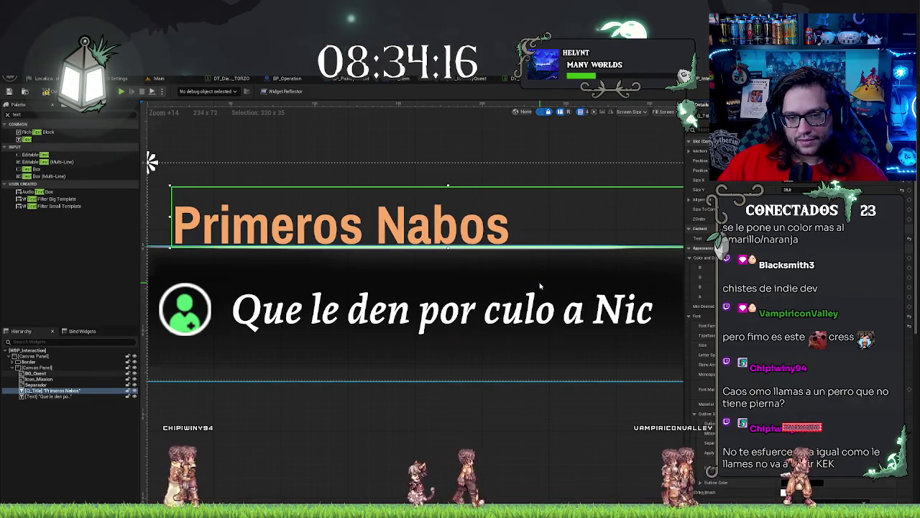
scroll(465, 335, down, 3)
scroll(464, 335, up, 3)
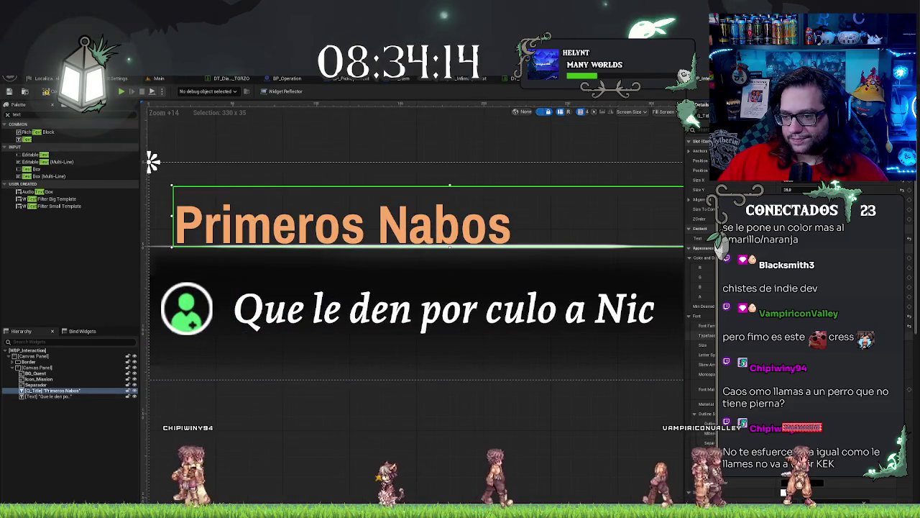
click(790, 345)
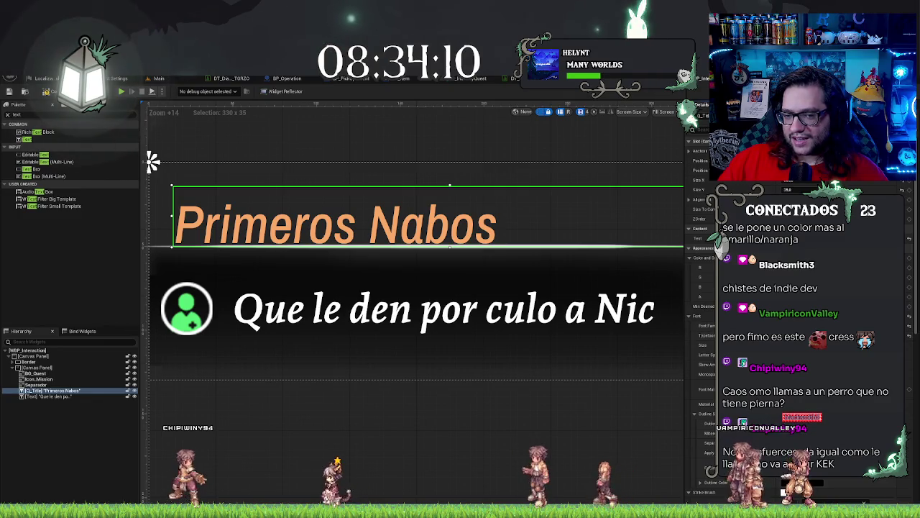
click(791, 345)
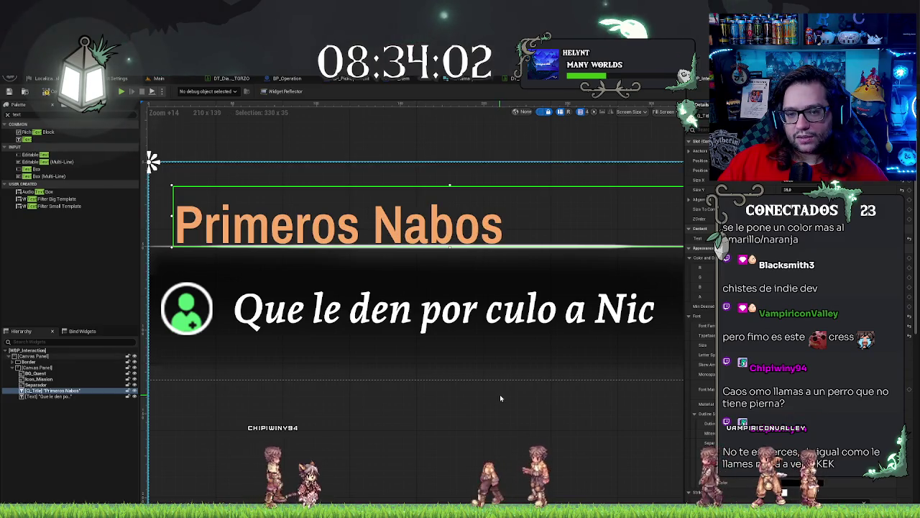
scroll(498, 392, down, 4)
scroll(483, 222, up, 1)
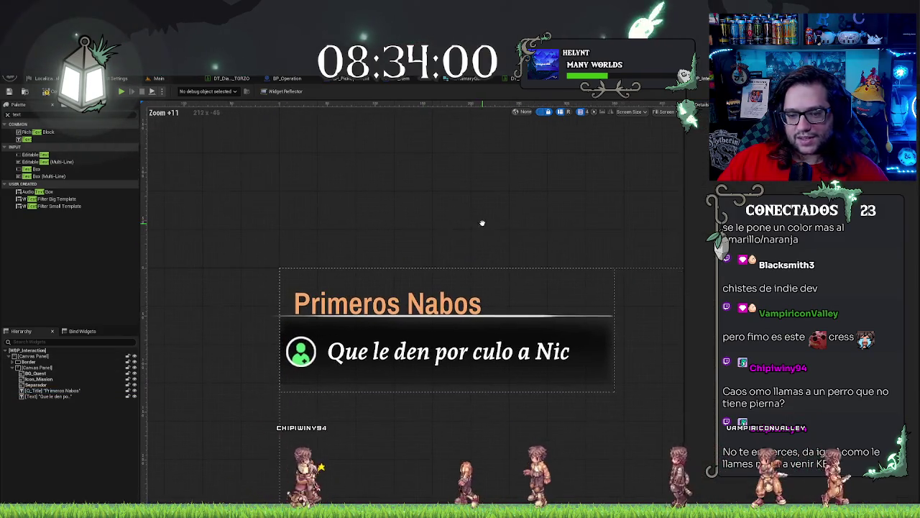
click(402, 302)
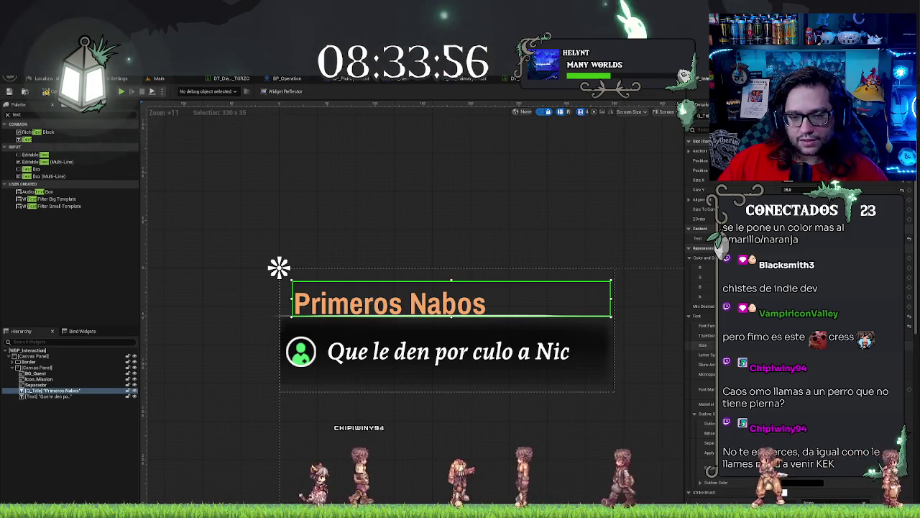
click(513, 212)
scroll(517, 215, down, 2)
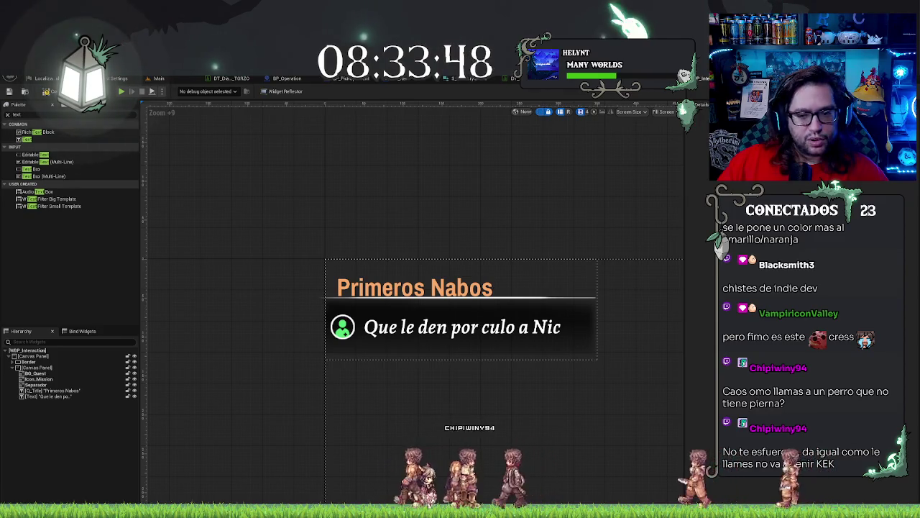
click(357, 277)
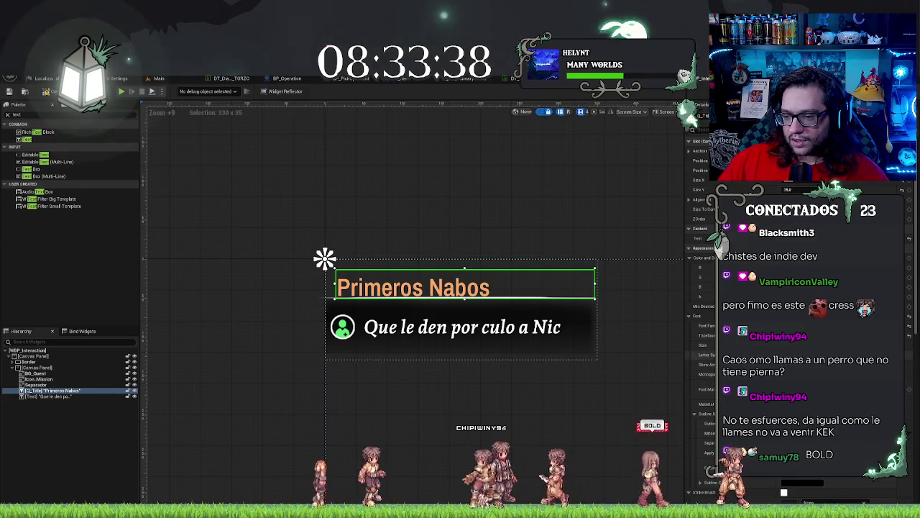
key(Return)
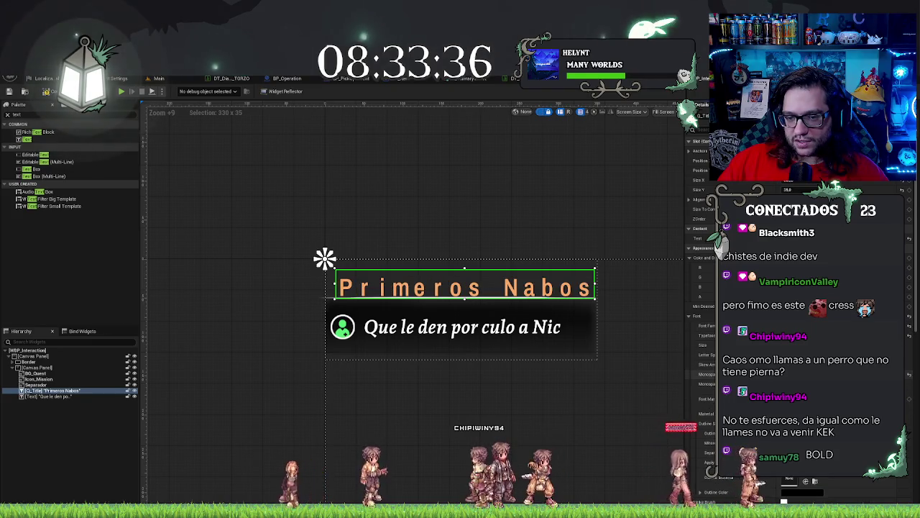
key(ctrl+z)
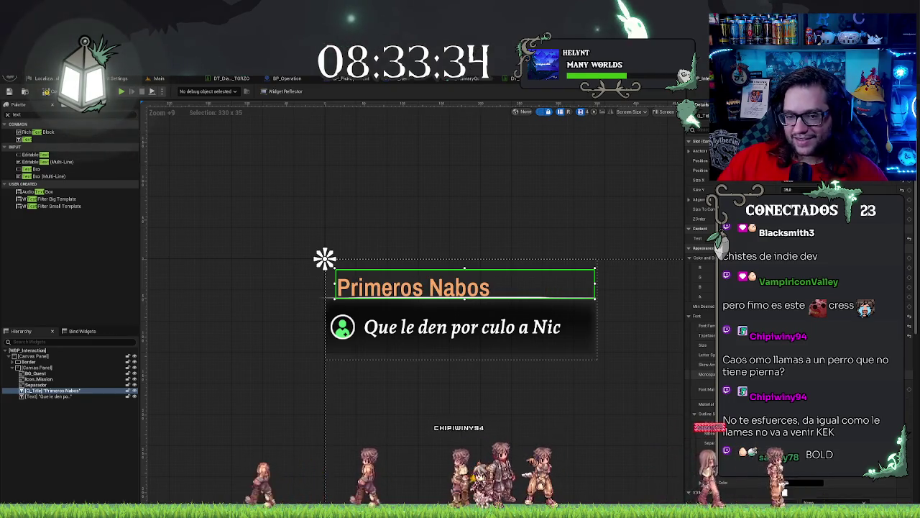
key(ctrl+y)
mouse_move(791, 354)
mouse_down()
mouse_move(726, 355)
mouse_move(762, 355)
mouse_move(747, 355)
mouse_up()
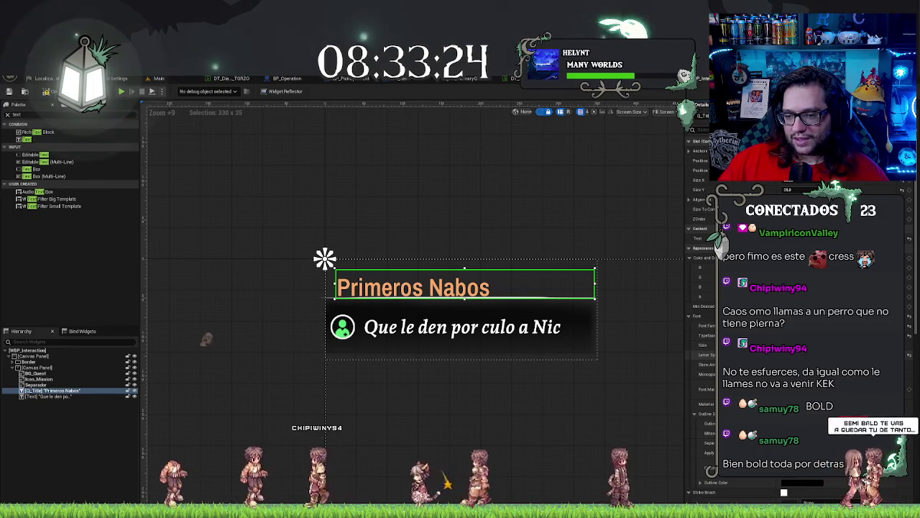
mouse_move(726, 354)
mouse_down()
mouse_move(762, 354)
mouse_move(740, 355)
mouse_move(751, 355)
mouse_up()
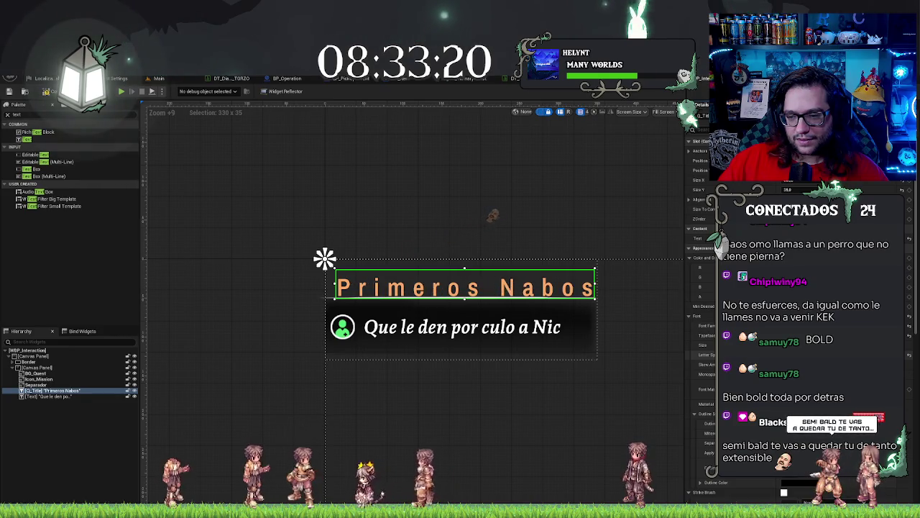
click(909, 356)
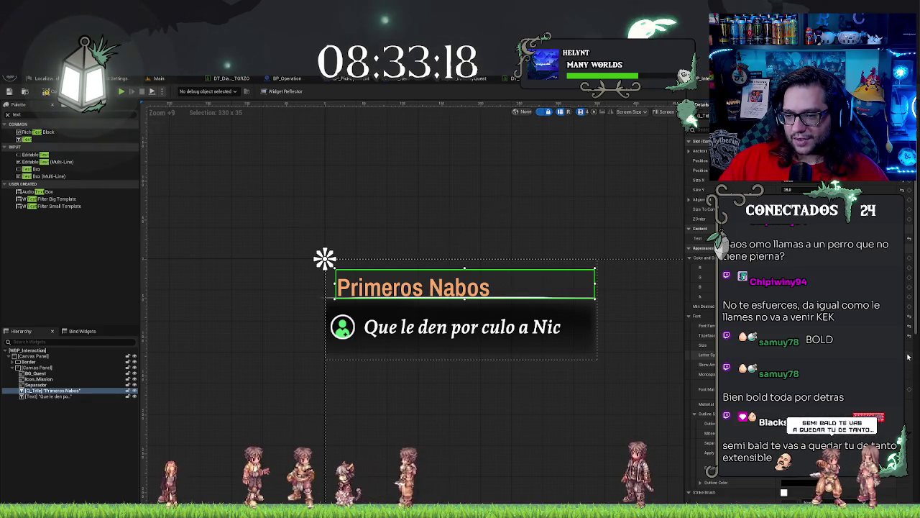
click(564, 208)
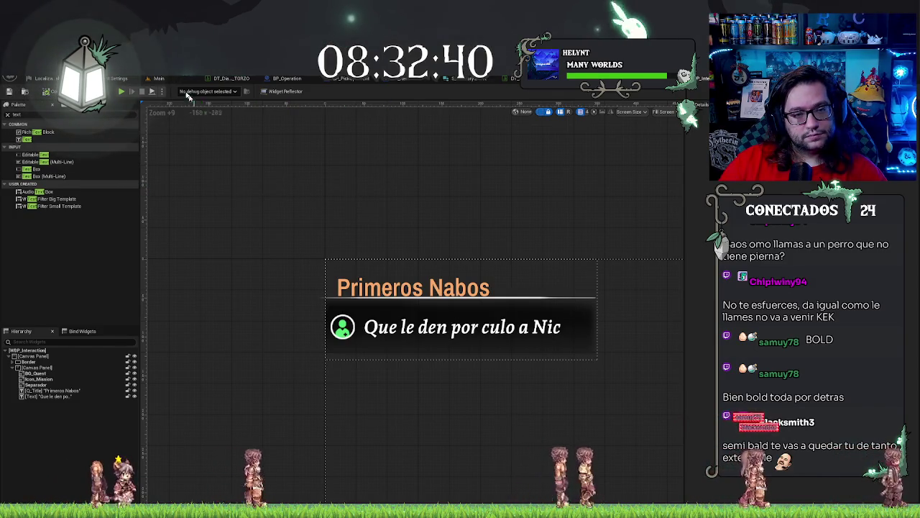
click(158, 77)
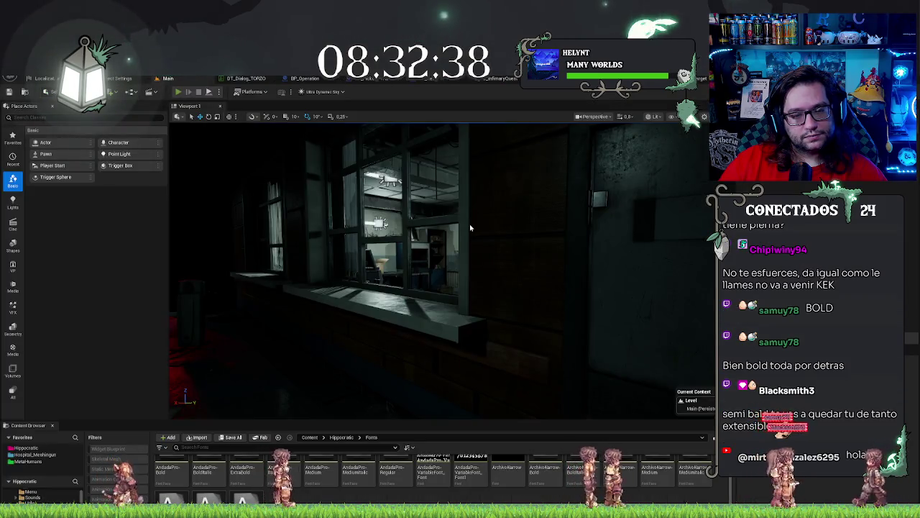
Step: Start Play-In-Editor and walk the player through the door into the dark corridor
key(alt+p)
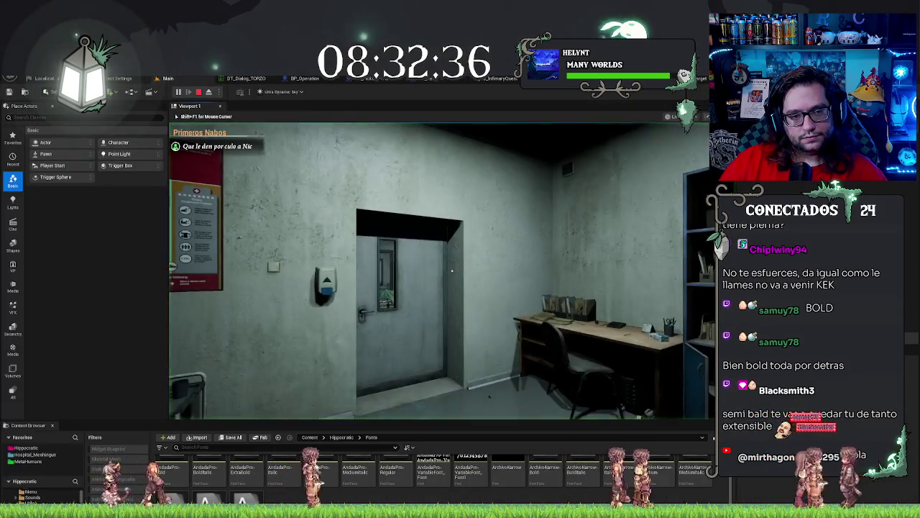
mouse_move(451, 270)
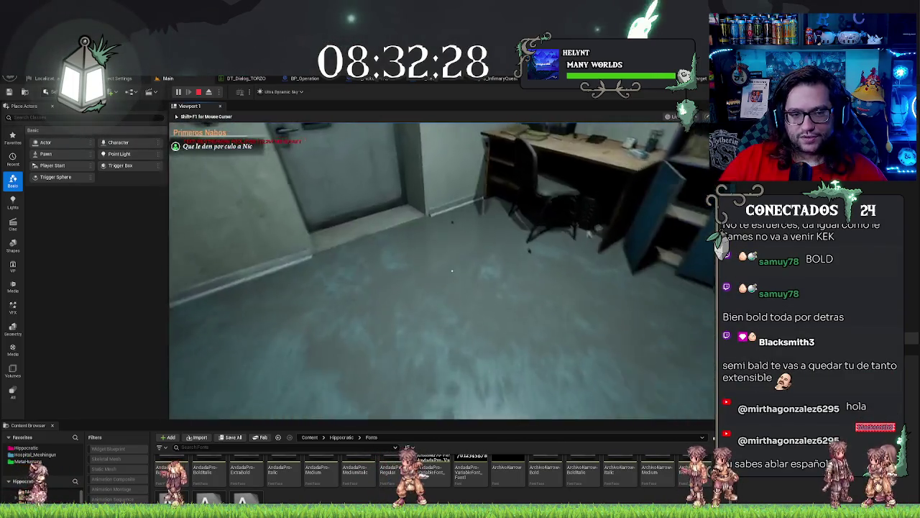
key(w)
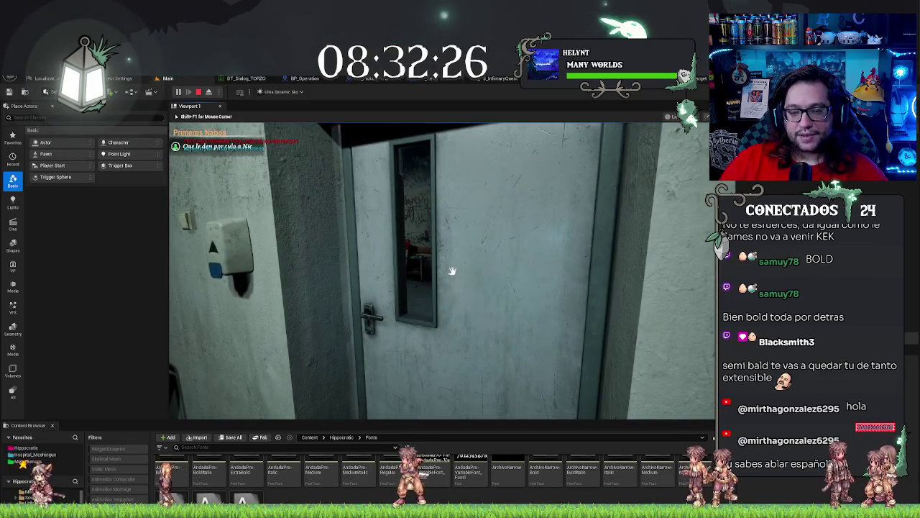
click(451, 271)
key(w)
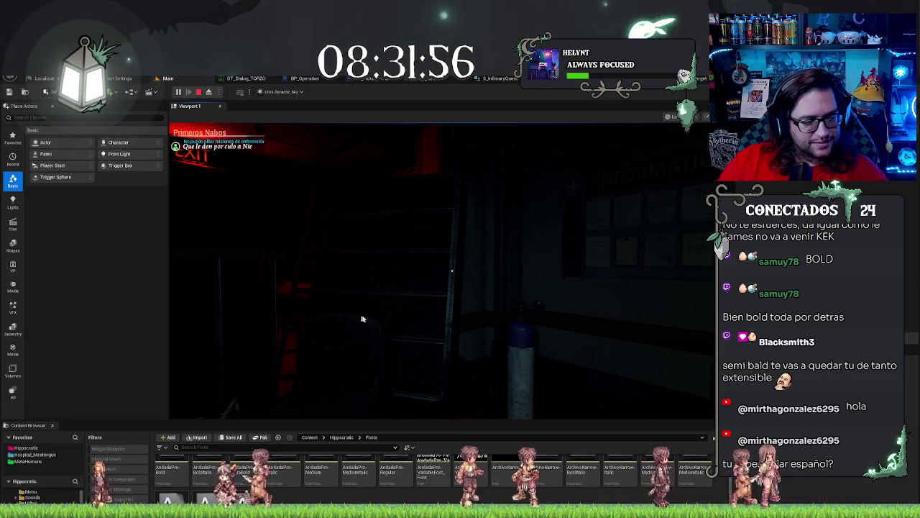
Step: Walk past the information window to the fire-extinguisher wall and snip the HUD subtitle box
click(525, 330)
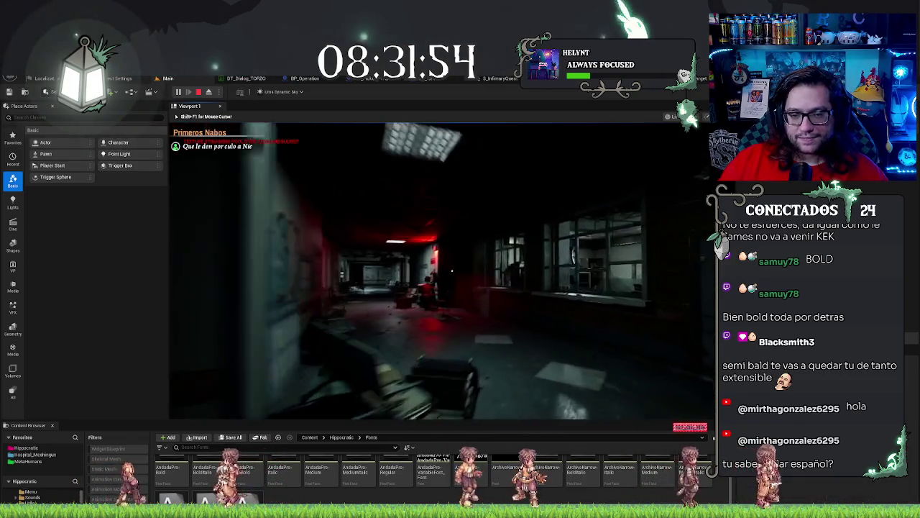
key(w)
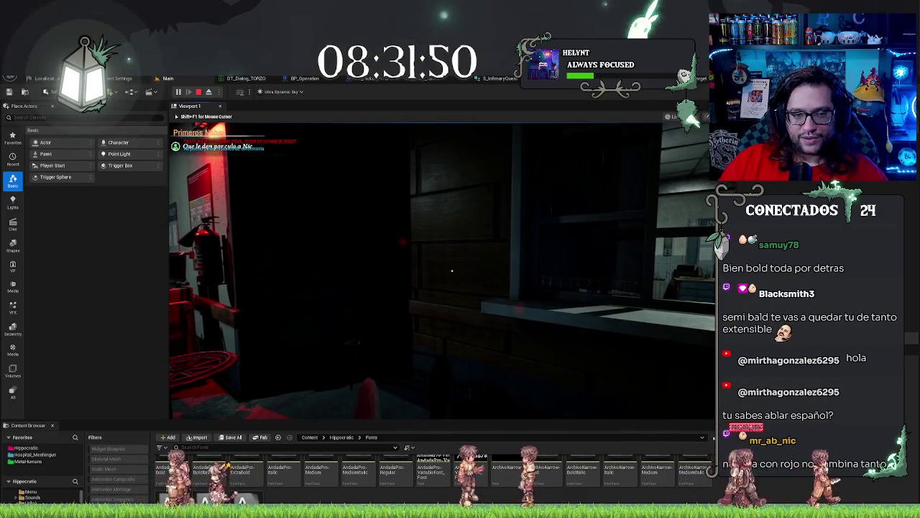
key(d)
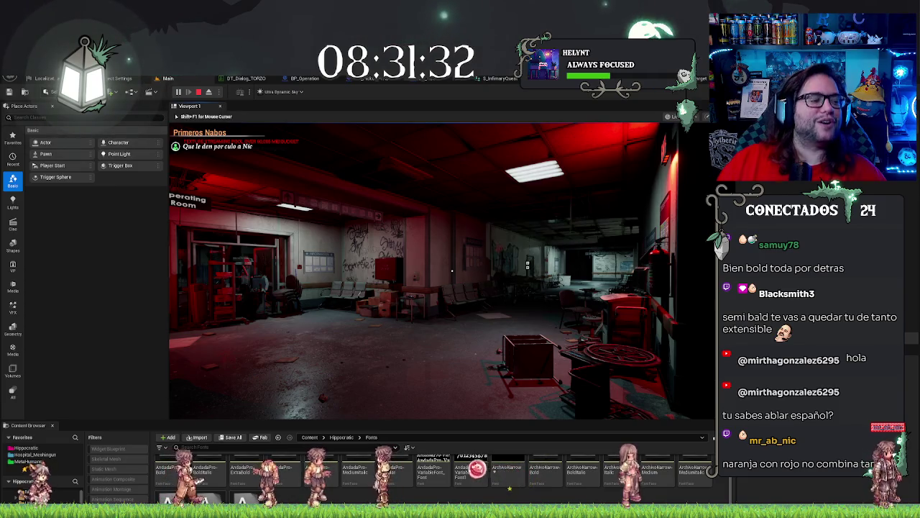
key(w)
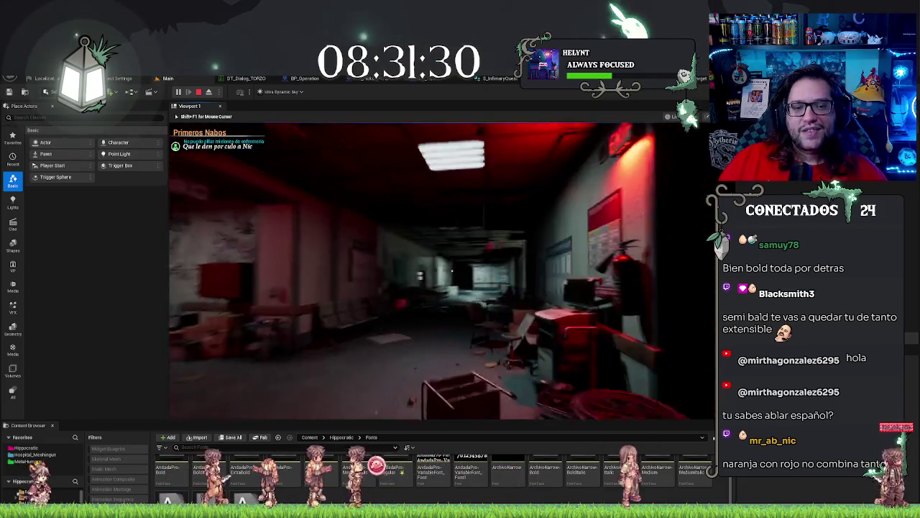
key(w)
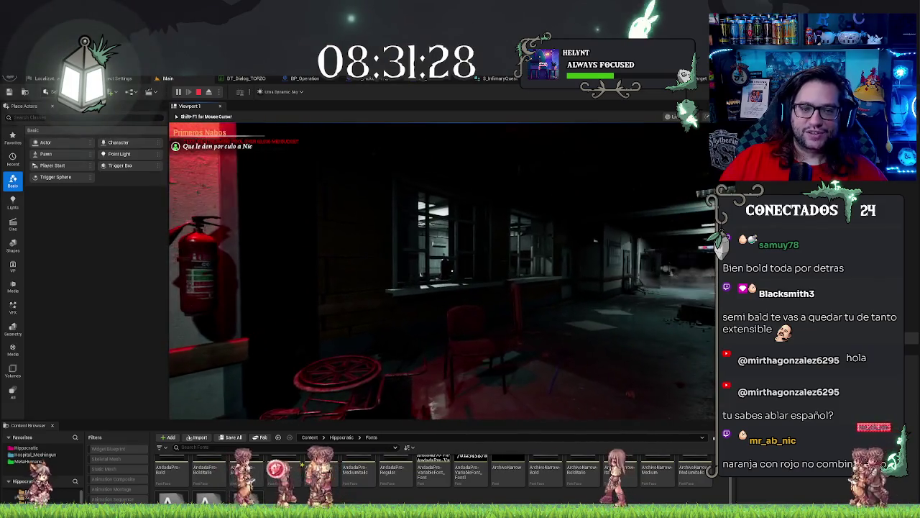
key(w)
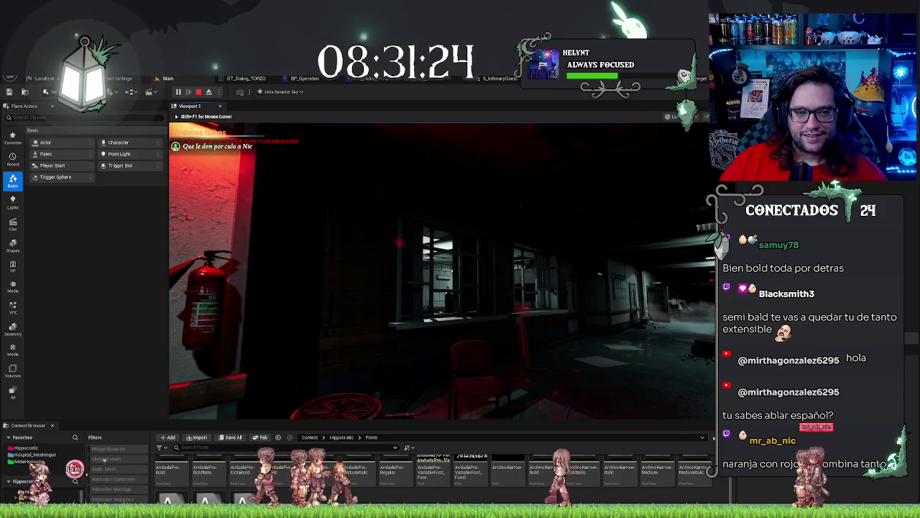
key(super+shift+s)
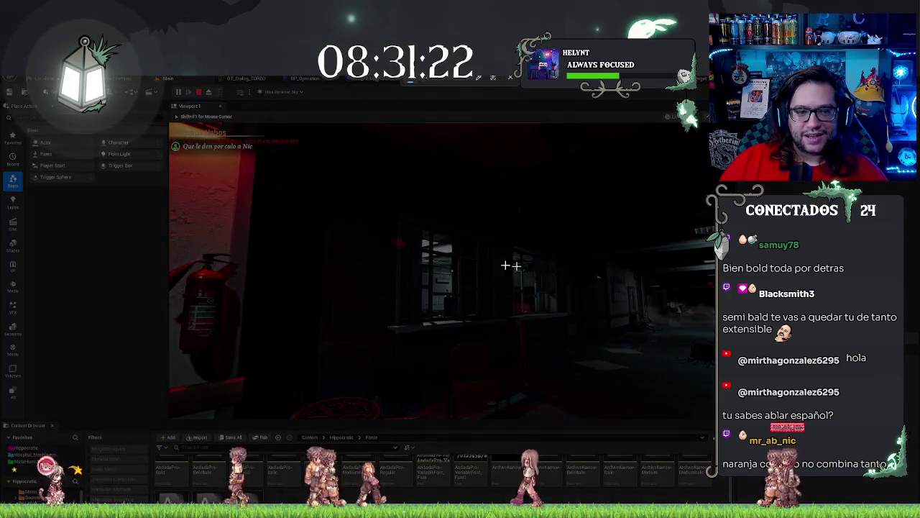
drag(170, 122, 246, 167)
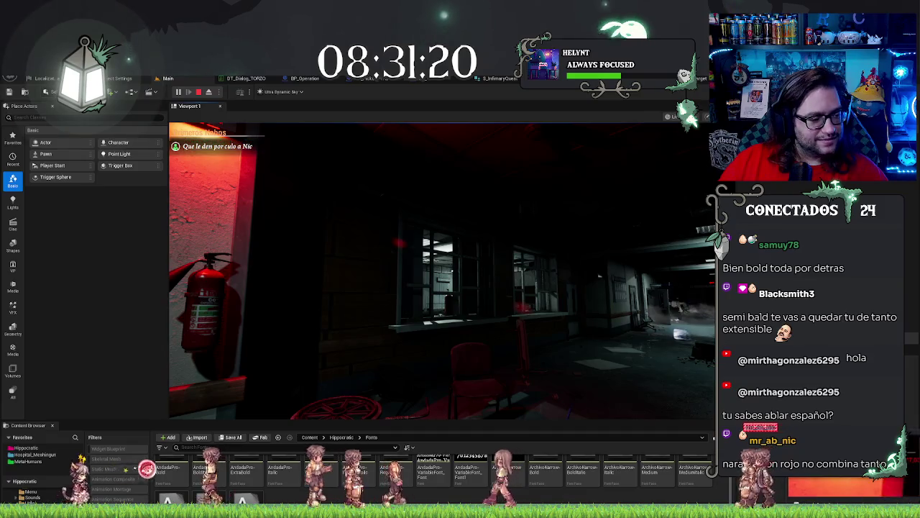
Step: Stop the play session with Esc and return to the WBP_Interaction widget designer
click(500, 347)
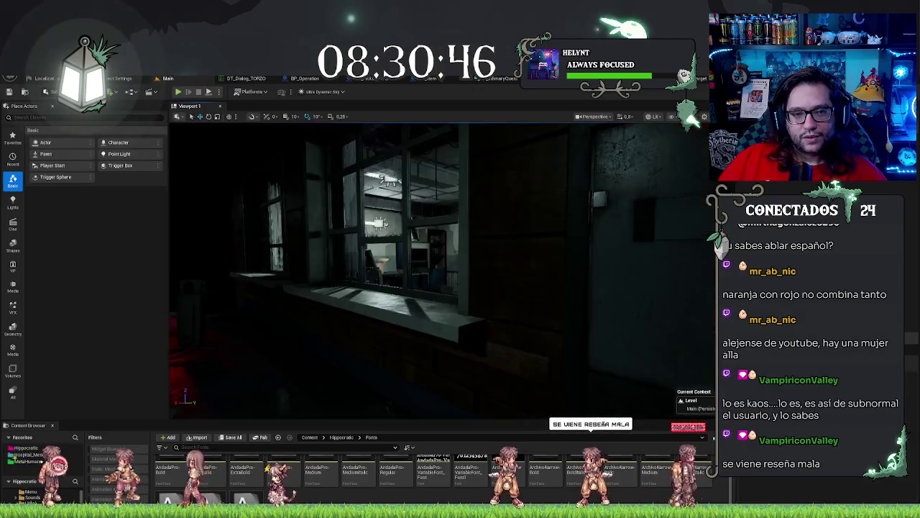
key(Escape)
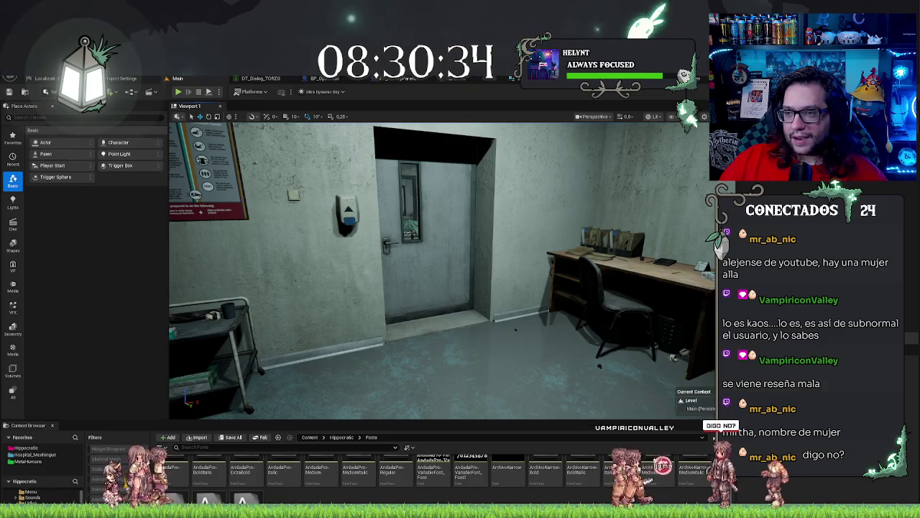
key(alt+Tab)
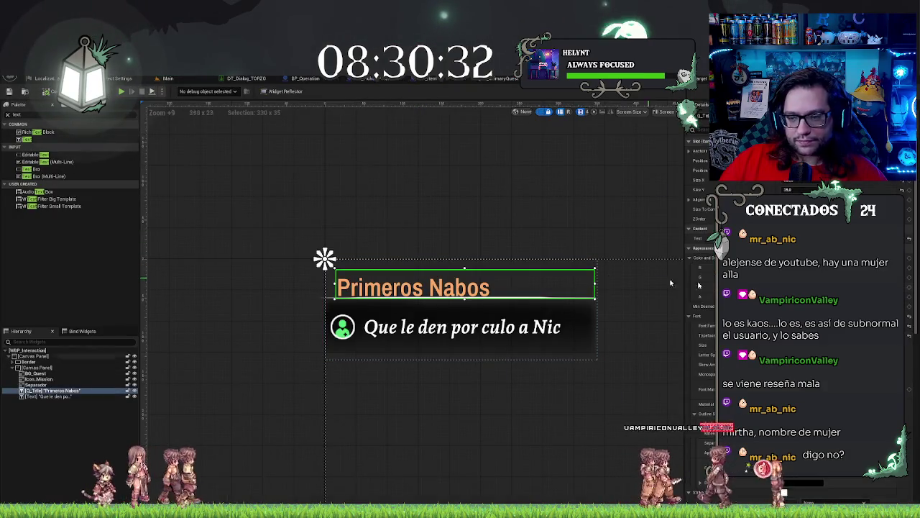
click(708, 257)
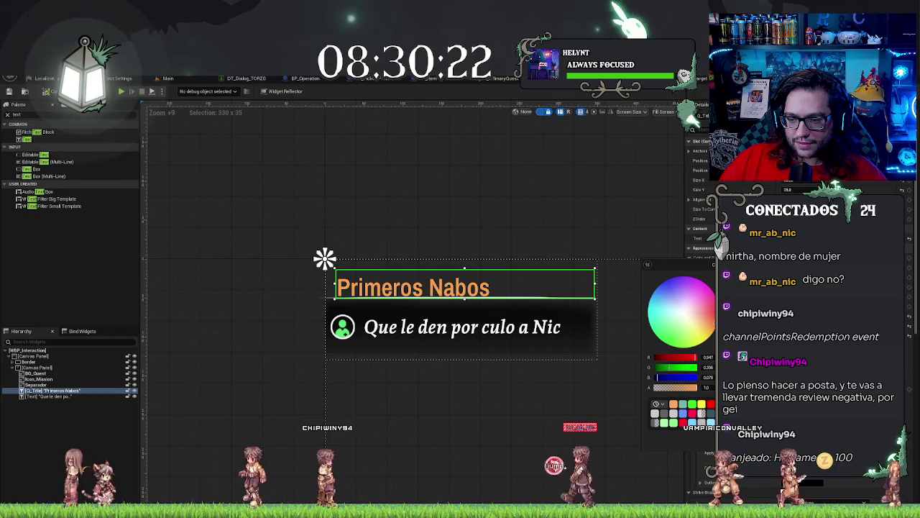
click(431, 164)
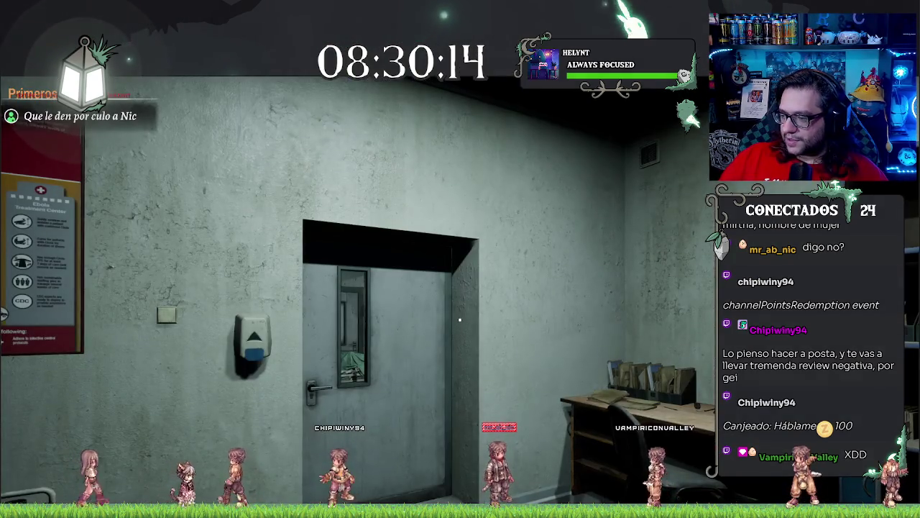
Step: Walk through the door and lobby to the reception window checking the HUD, then stop playing
key(w)
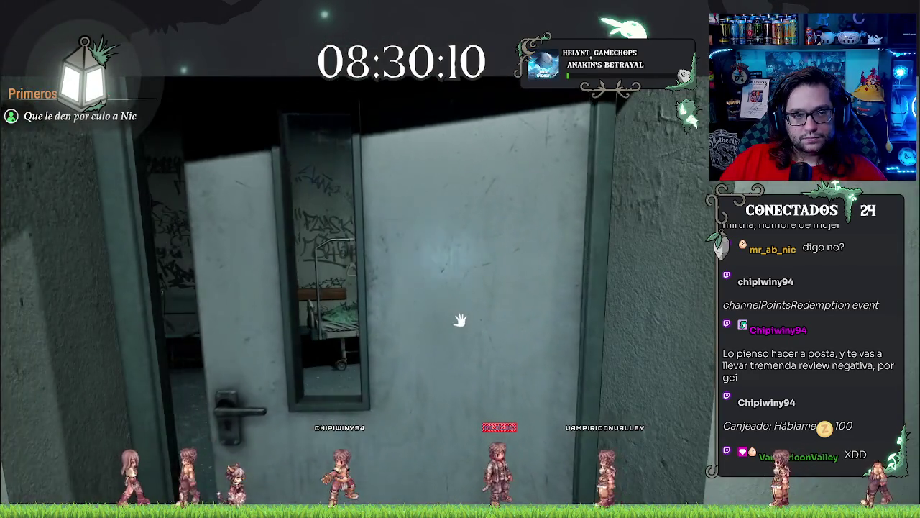
click(460, 319)
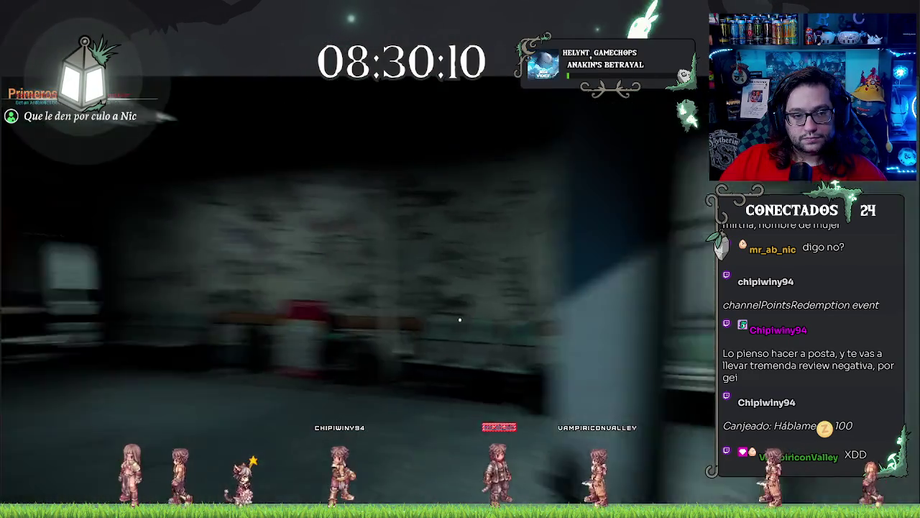
key(w)
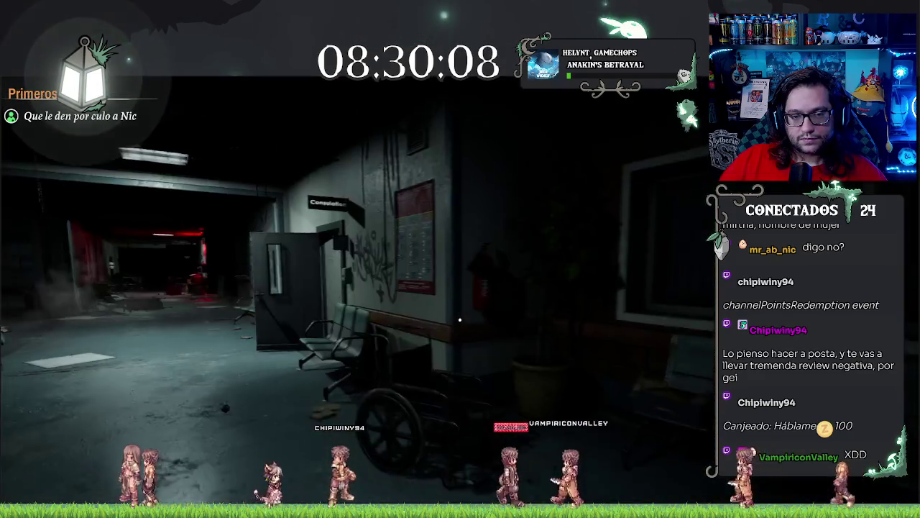
key(w)
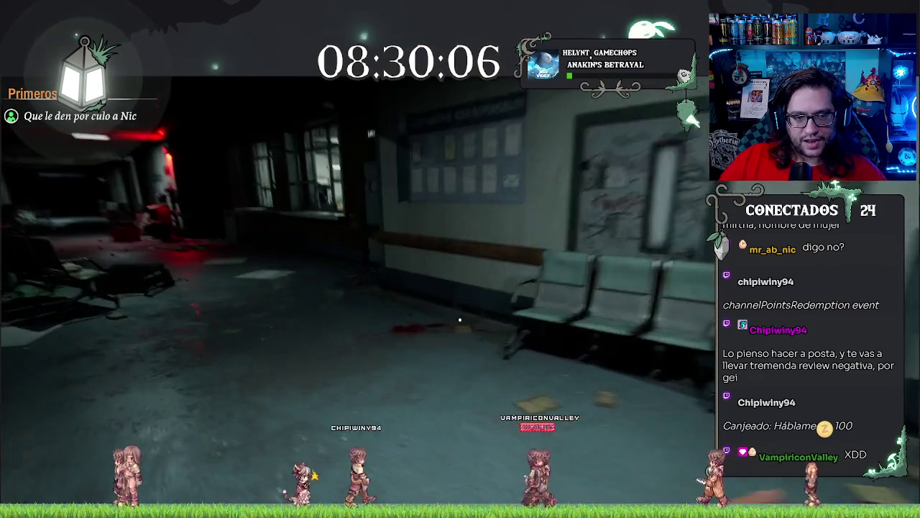
key(s)
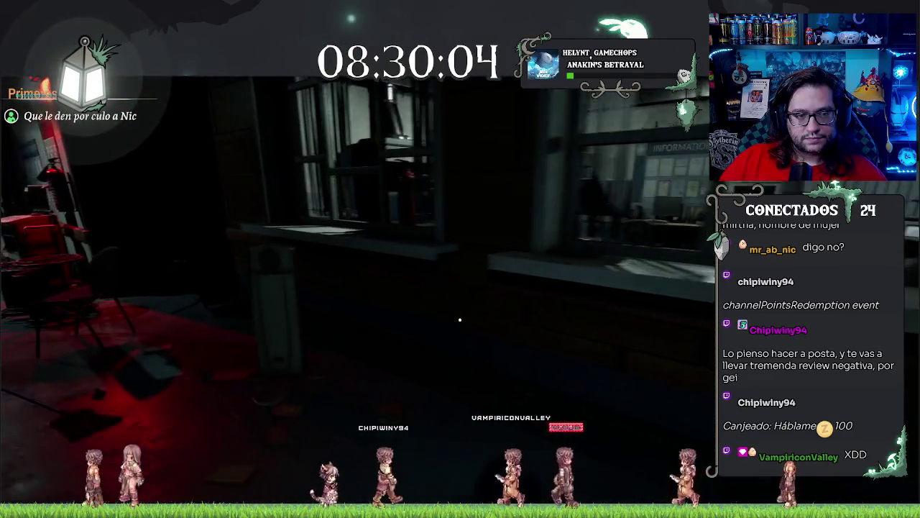
key(s)
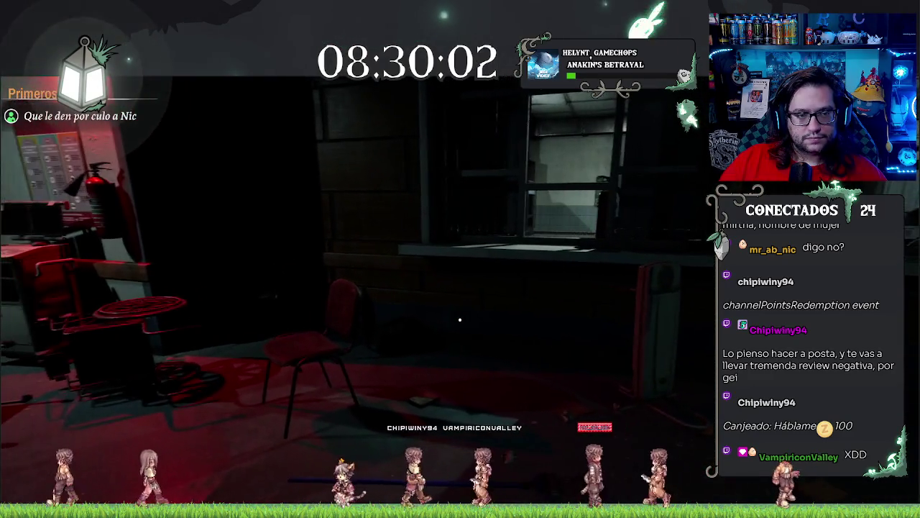
key(s)
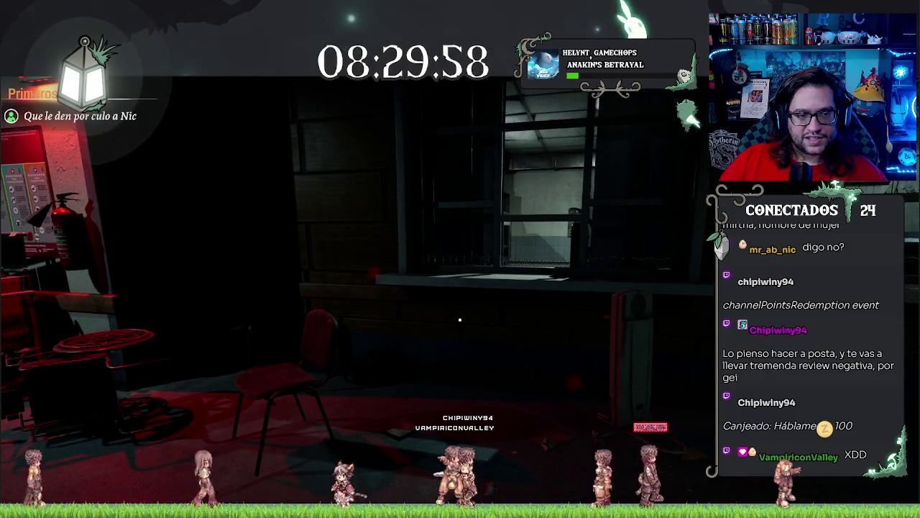
key(a)
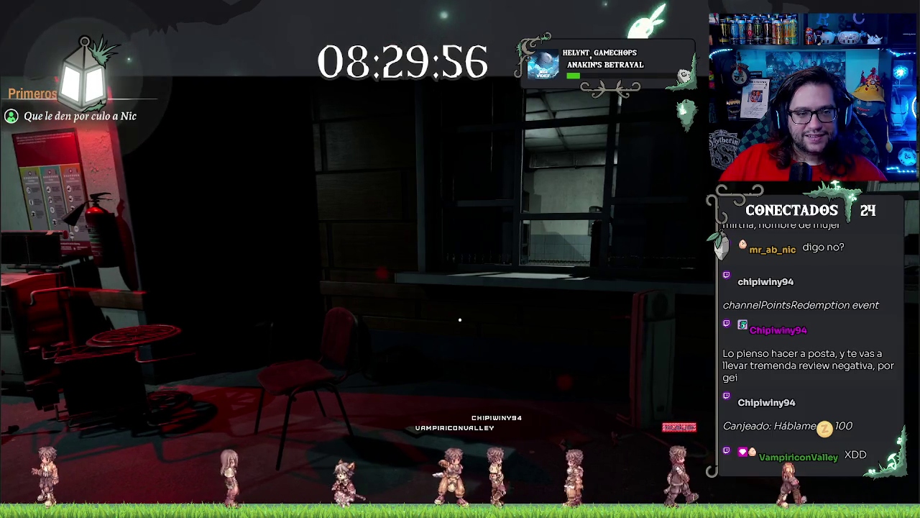
mouse_move(460, 320)
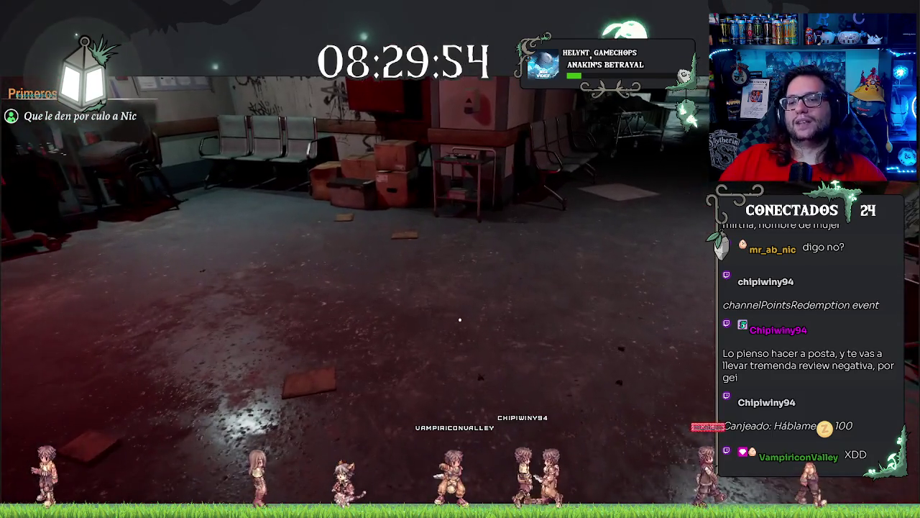
key(Escape)
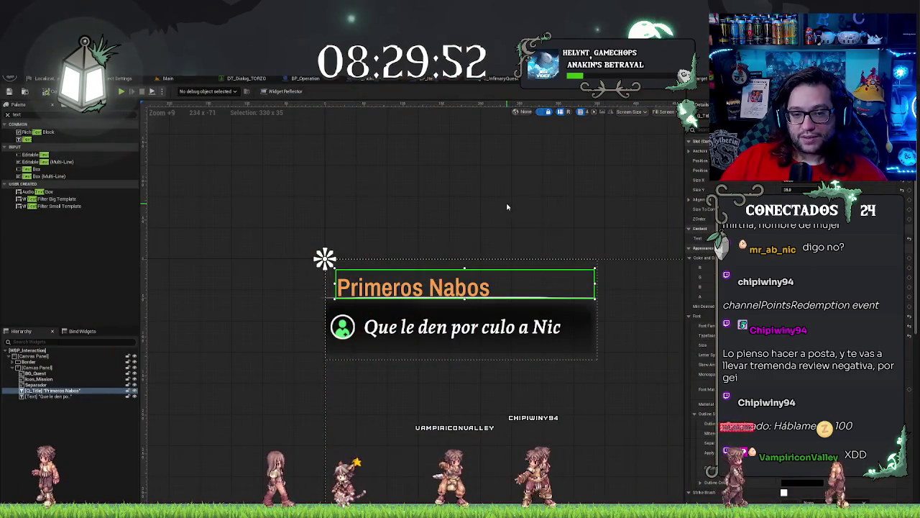
Step: Save the quest widget and set the subtitle Text's Size Y to 22
click(508, 207)
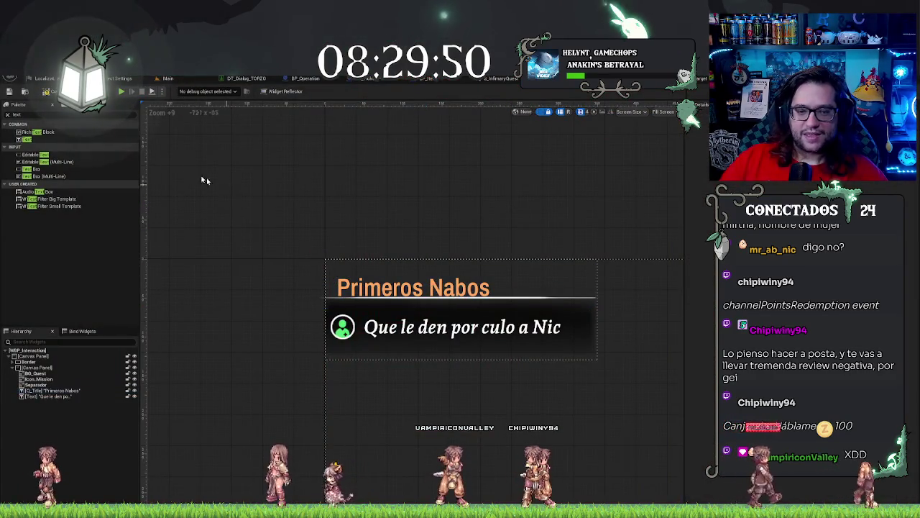
click(14, 97)
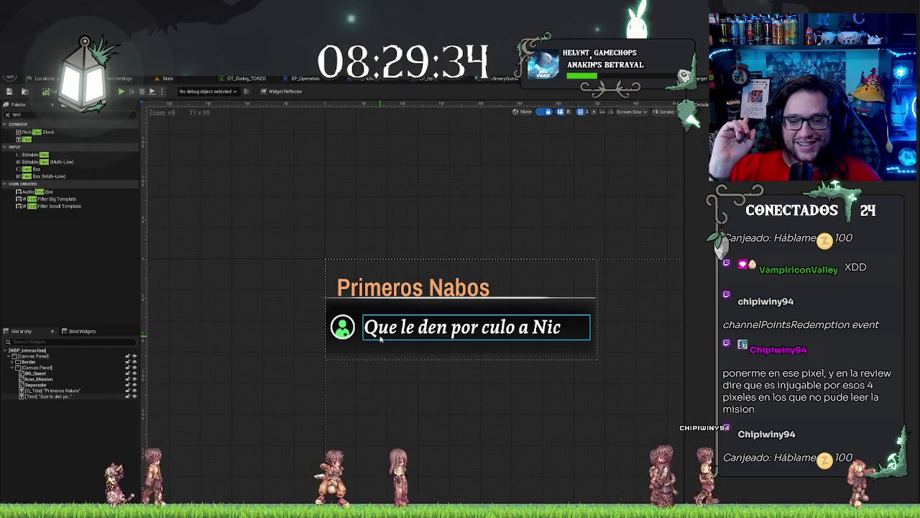
click(471, 329)
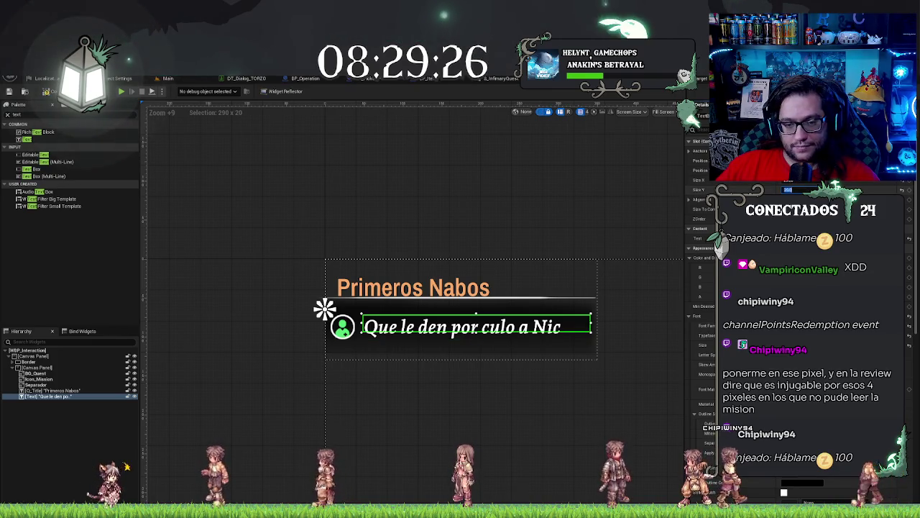
key(Return)
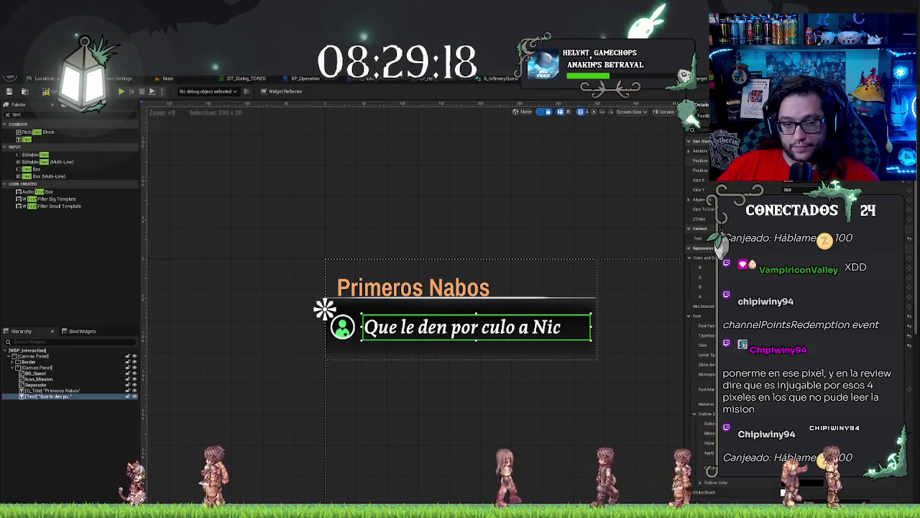
Step: Nudge the subtitle's Position X slightly left toward the green icon and check the layout
key(Return)
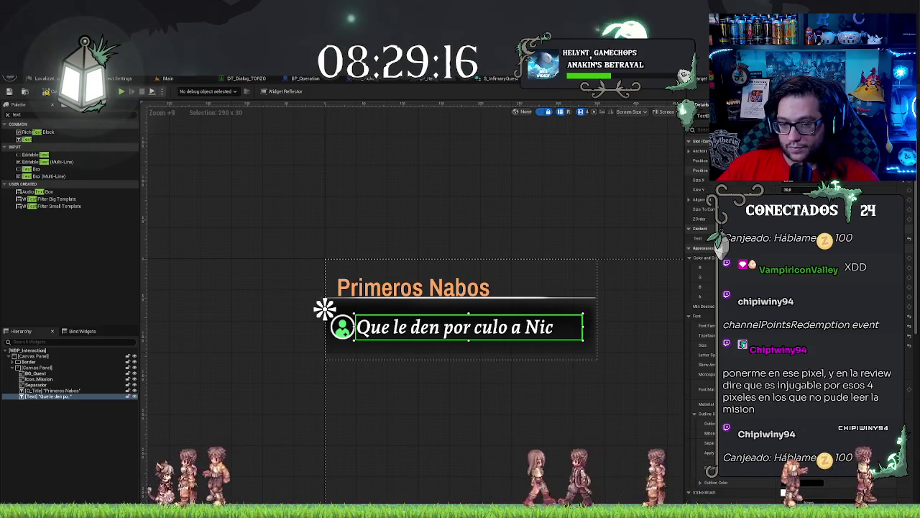
key(Return)
click(538, 151)
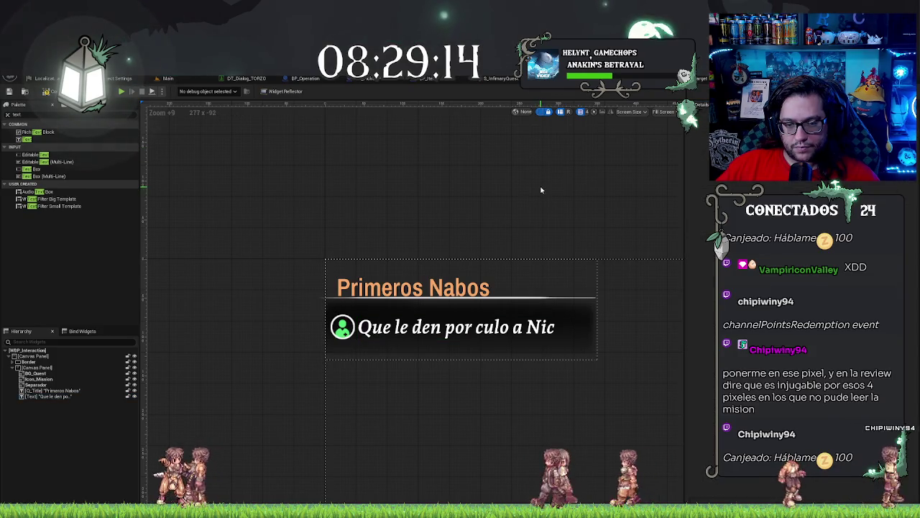
click(467, 327)
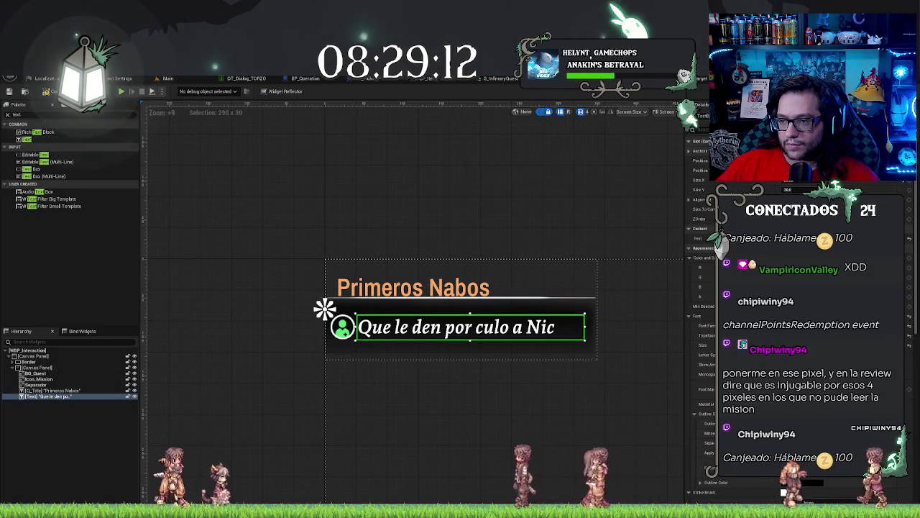
click(549, 201)
scroll(548, 201, down, 4)
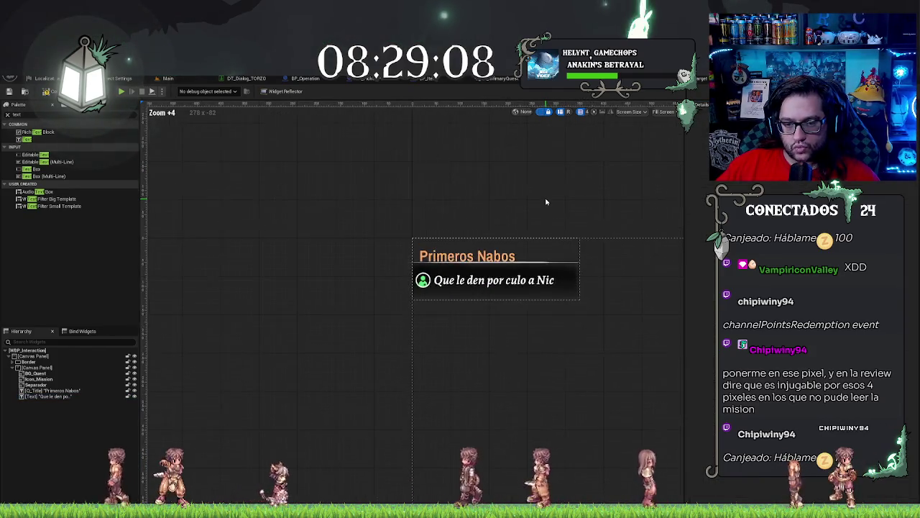
scroll(543, 269, up, 3)
click(532, 316)
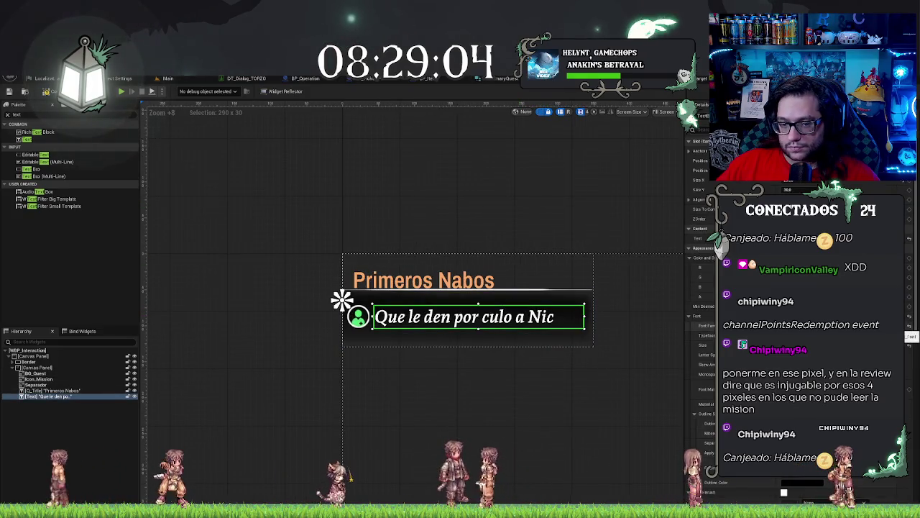
scroll(542, 234, up, 3)
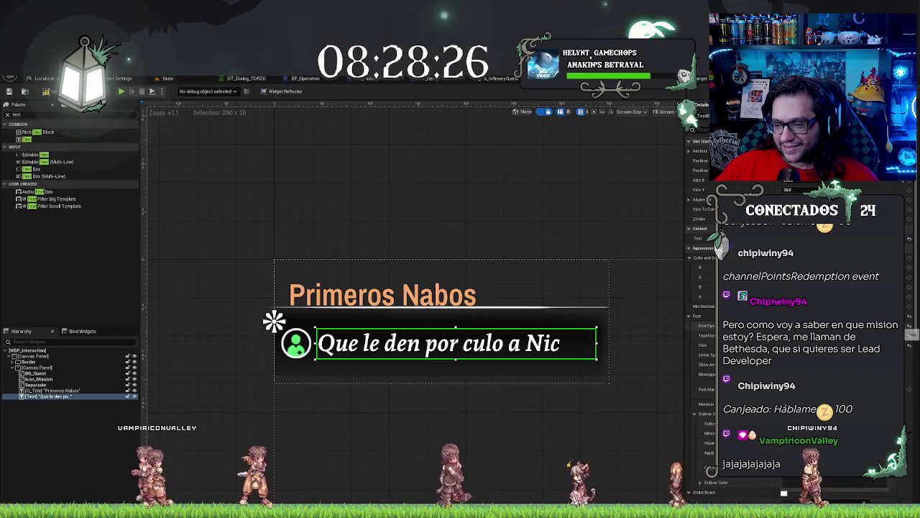
Step: Switch the subtitle typeface from Italic to Regular and reduce its font size
key(ctrl+z)
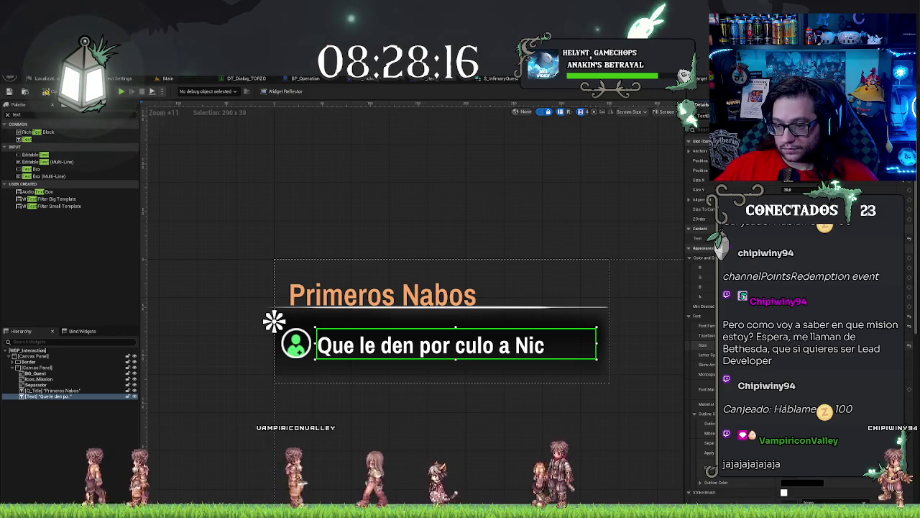
key(Return)
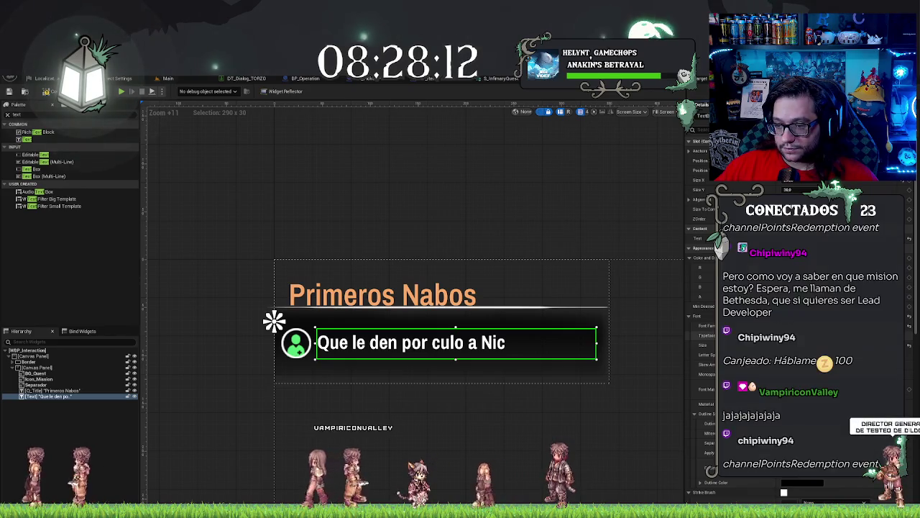
key(Return)
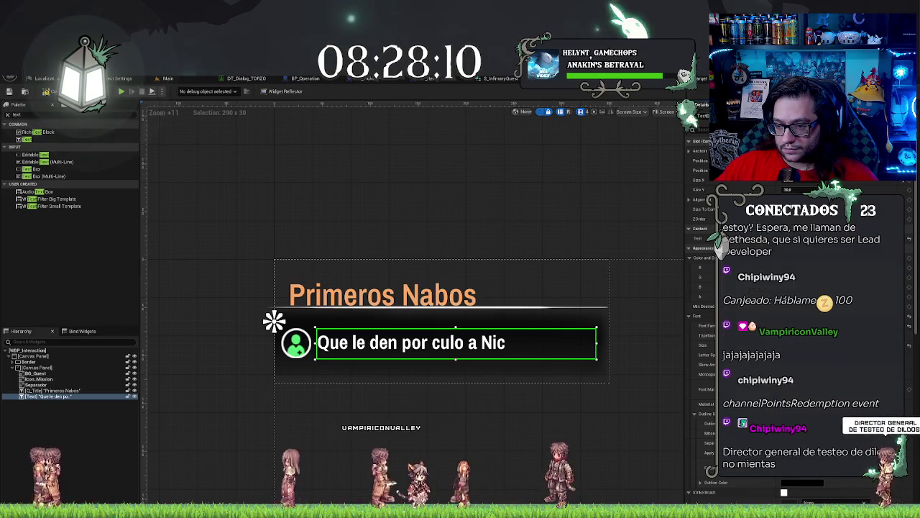
click(548, 232)
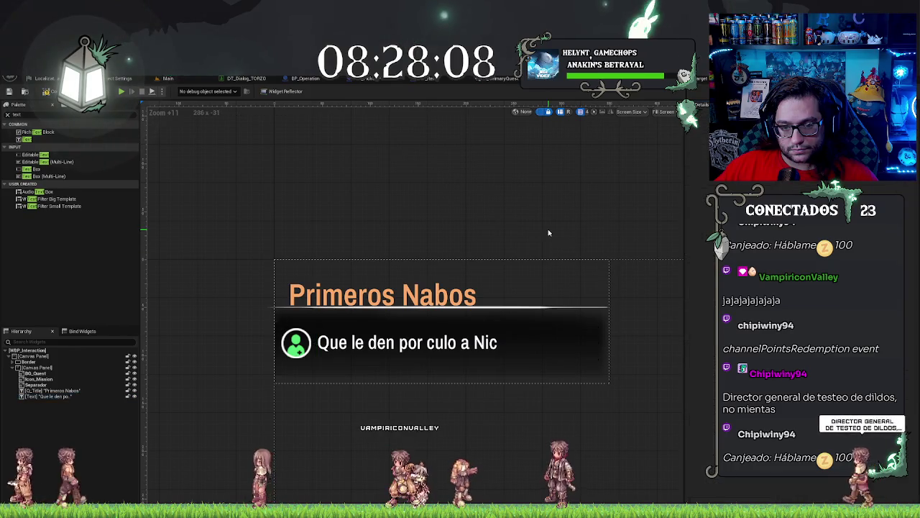
scroll(449, 271, down, 6)
scroll(237, 259, up, 8)
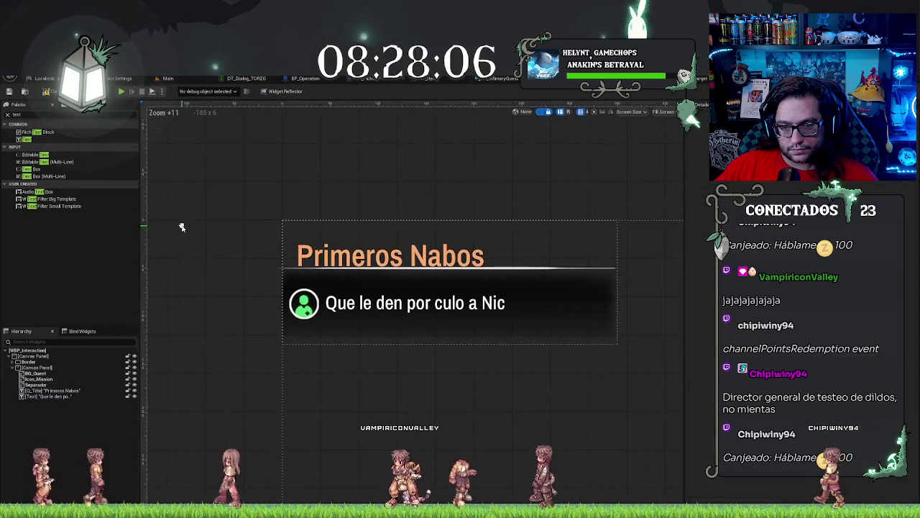
Step: Append ' - 15/1' to the subtitle's Text property so it ends with the counter
drag(622, 330, 460, 321)
click(318, 335)
text(15/1)
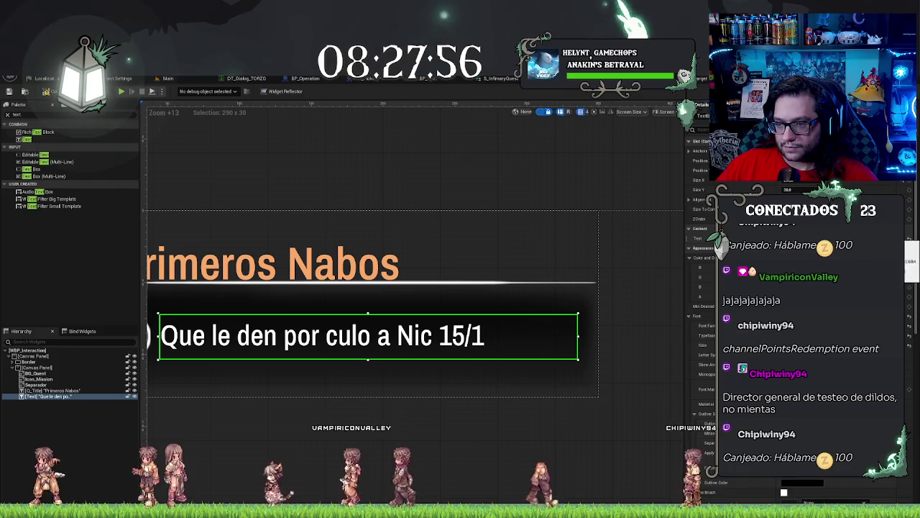
text(-)
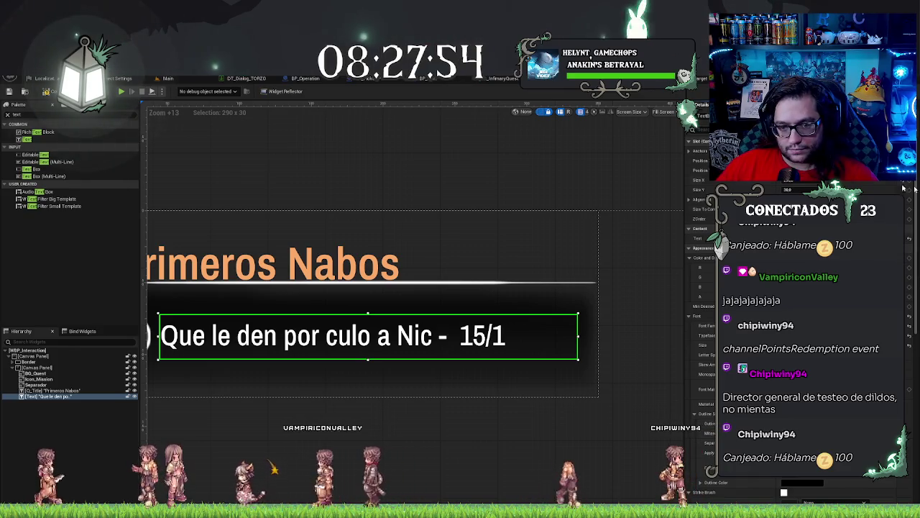
click(491, 194)
scroll(491, 194, down, 3)
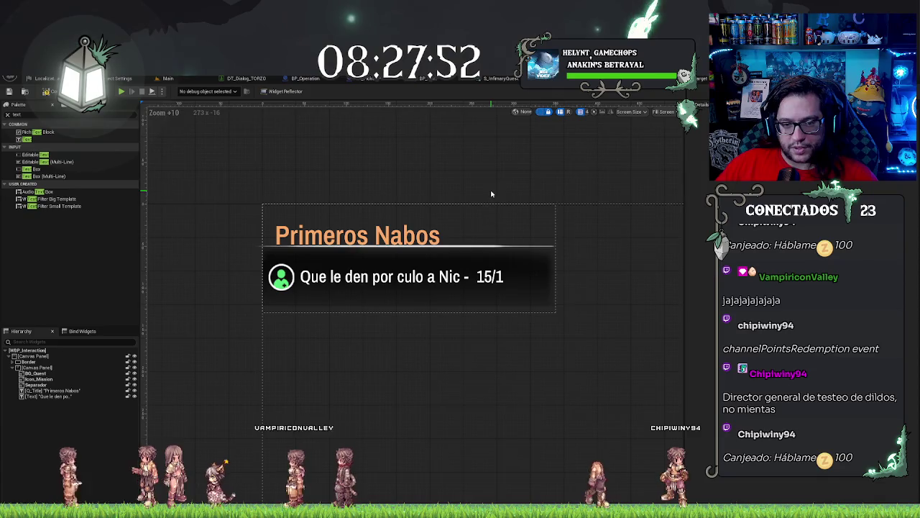
scroll(493, 198, up, 3)
scroll(548, 236, up, 2)
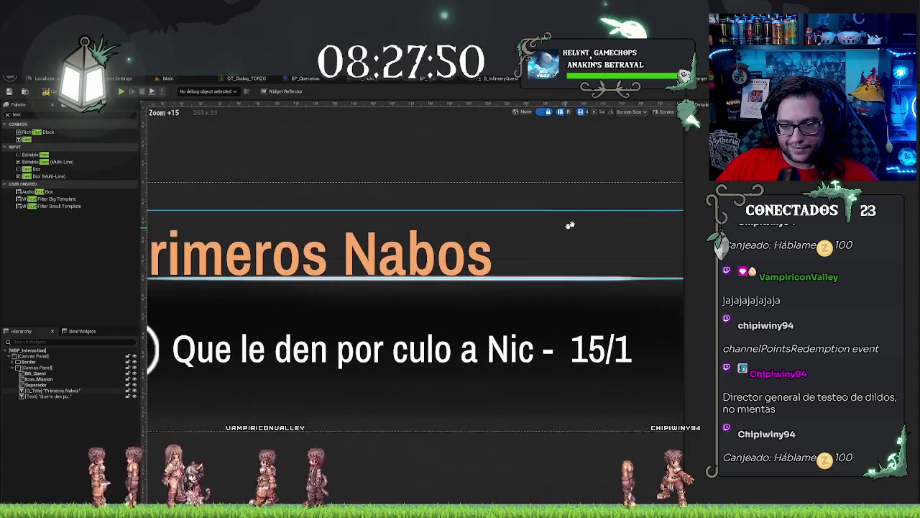
scroll(571, 226, down, 1)
scroll(560, 228, down, 1)
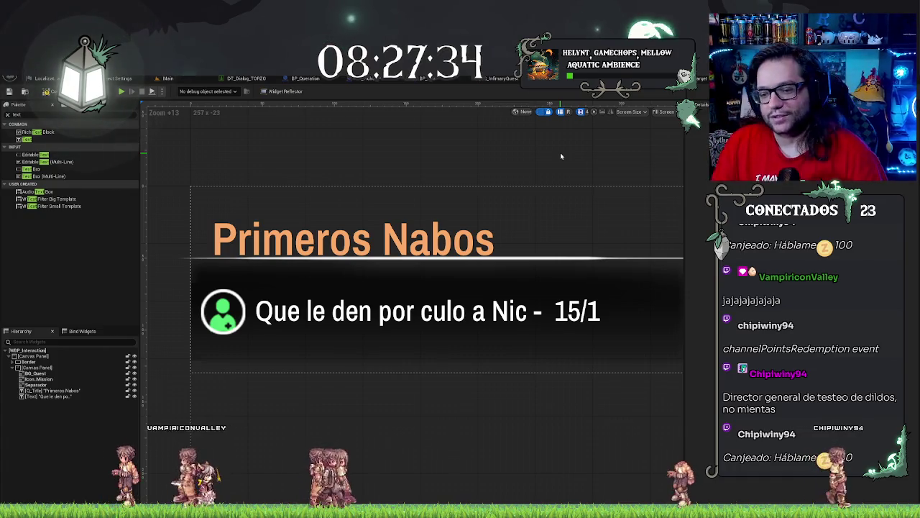
Step: Select the Primeros Nabos title and nudge it up about 10 px
click(46, 396)
click(45, 391)
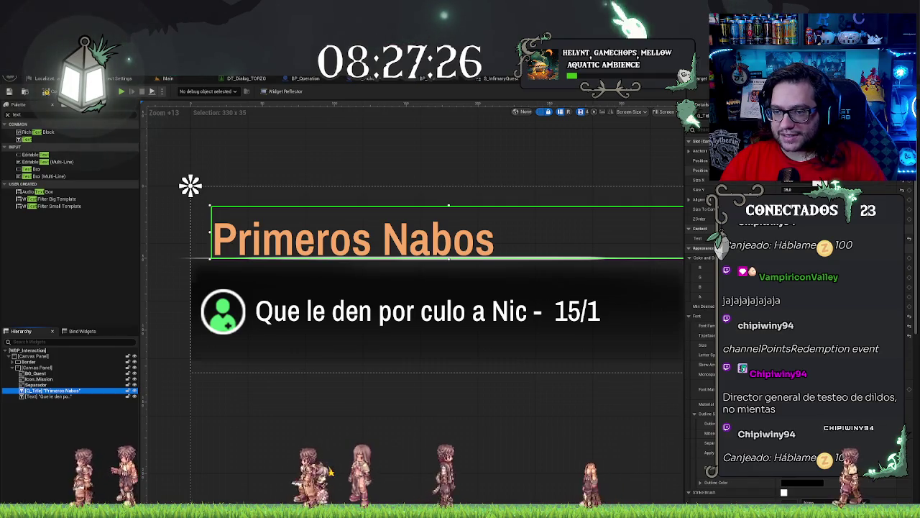
key(Up)
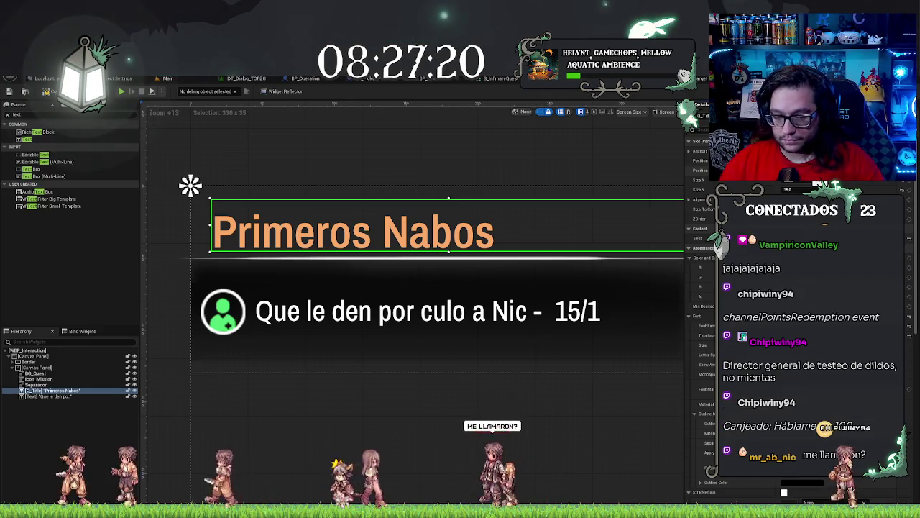
Step: Nudge the Primeros Nabos title a few pixels left, then deselect it
scroll(249, 402, down, 1)
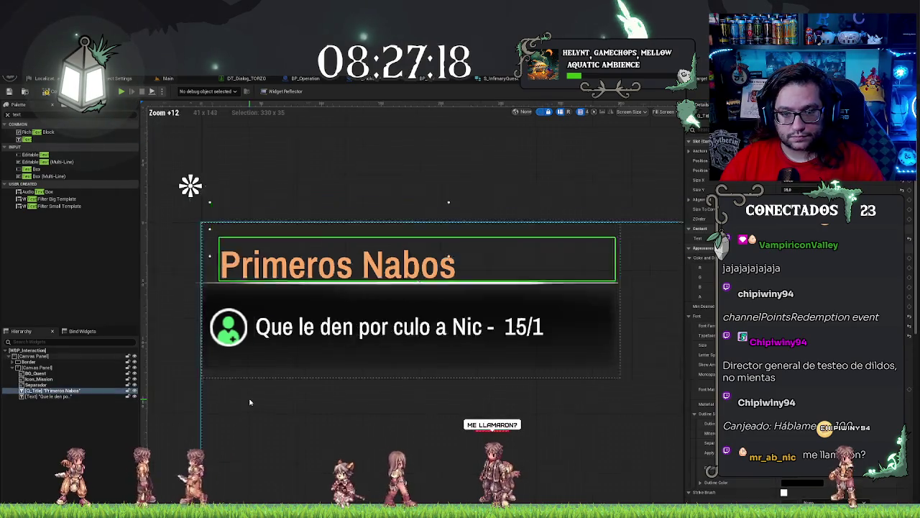
scroll(249, 402, down, 4)
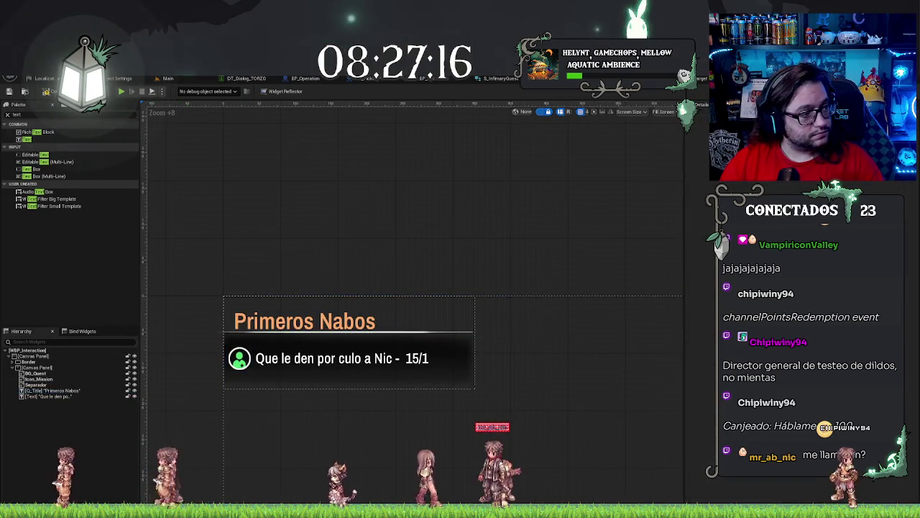
scroll(169, 353, down, 2)
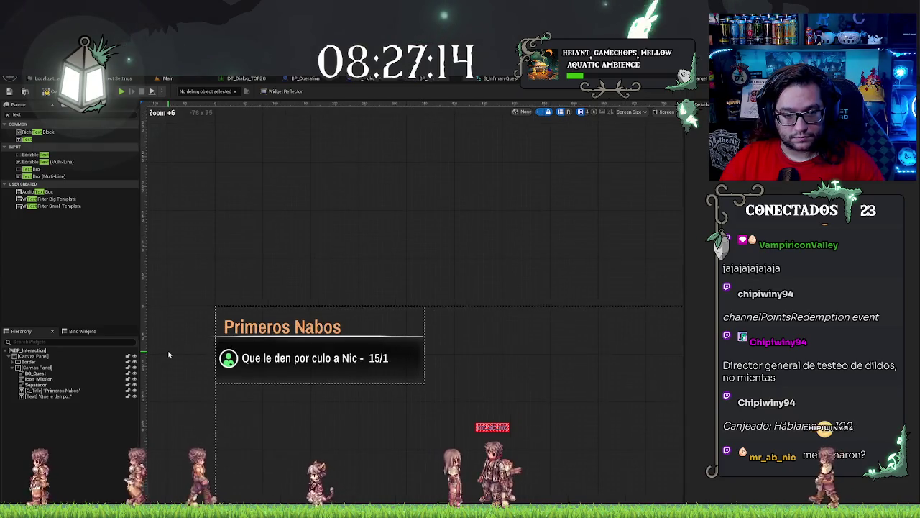
click(288, 327)
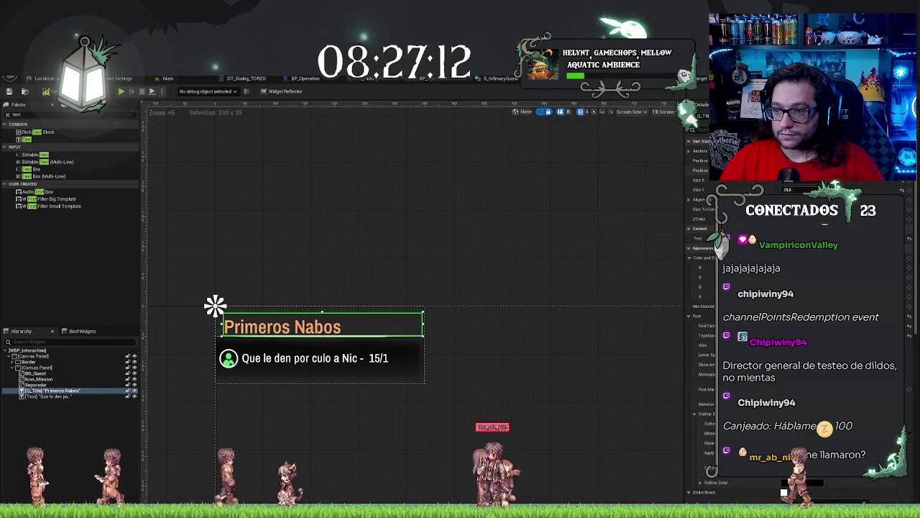
key(Left)
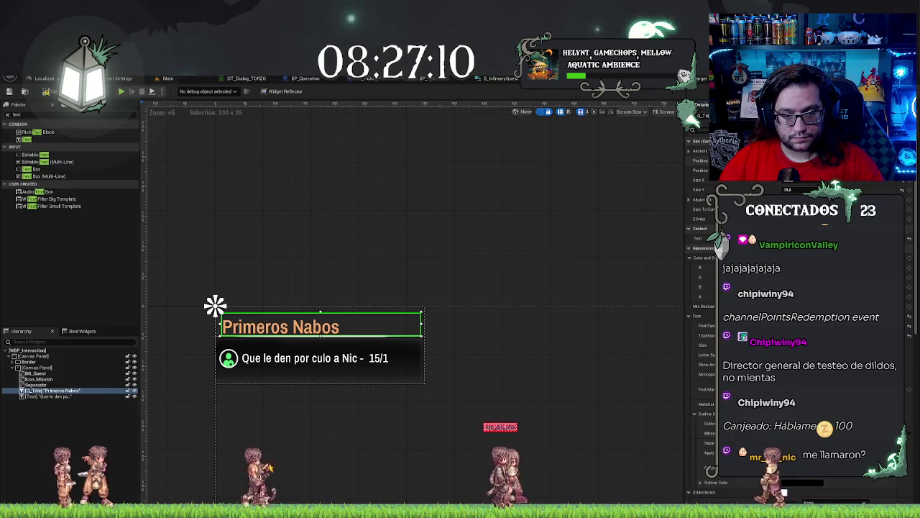
click(308, 238)
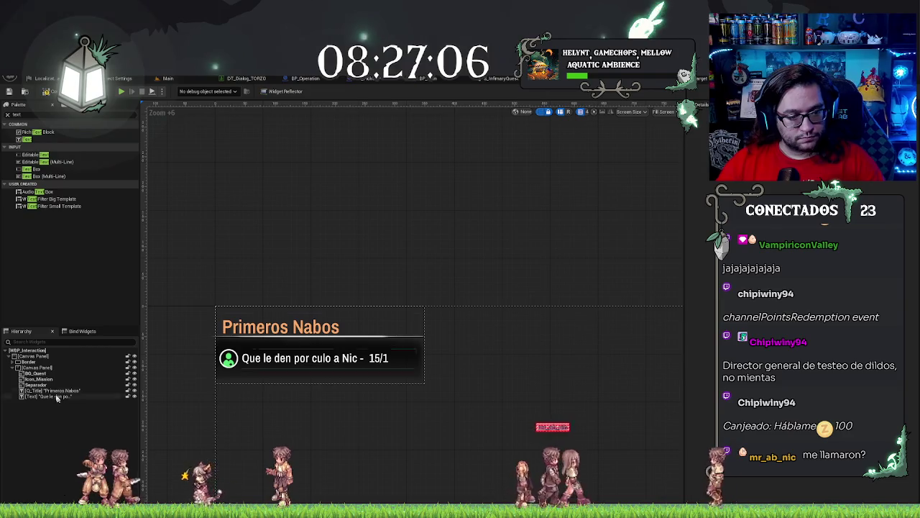
Step: Rename the inner canvas panel to 'MissionPanel' in the hierarchy
click(40, 368)
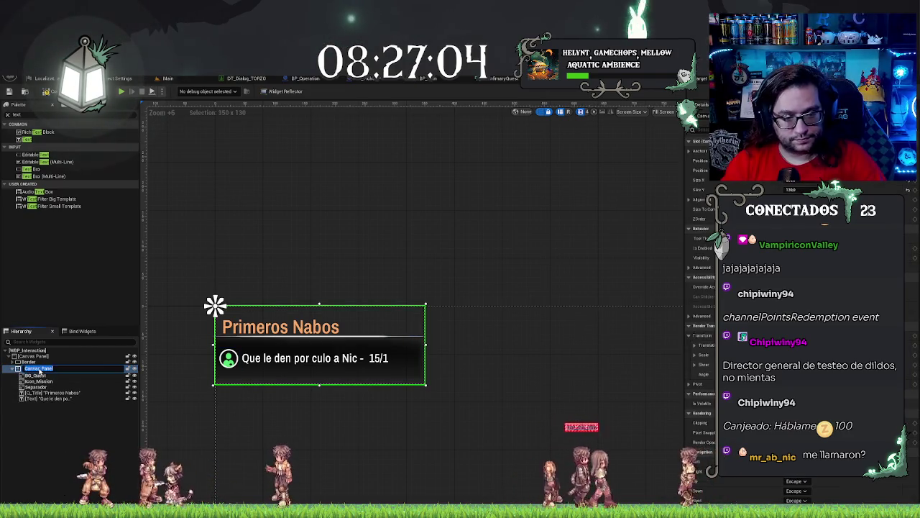
text(Missi)
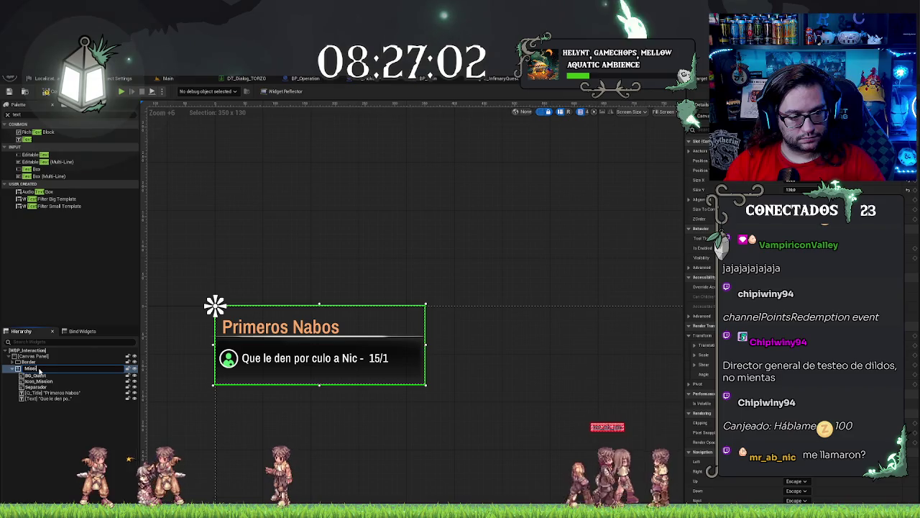
text(onPanel)
key(Return)
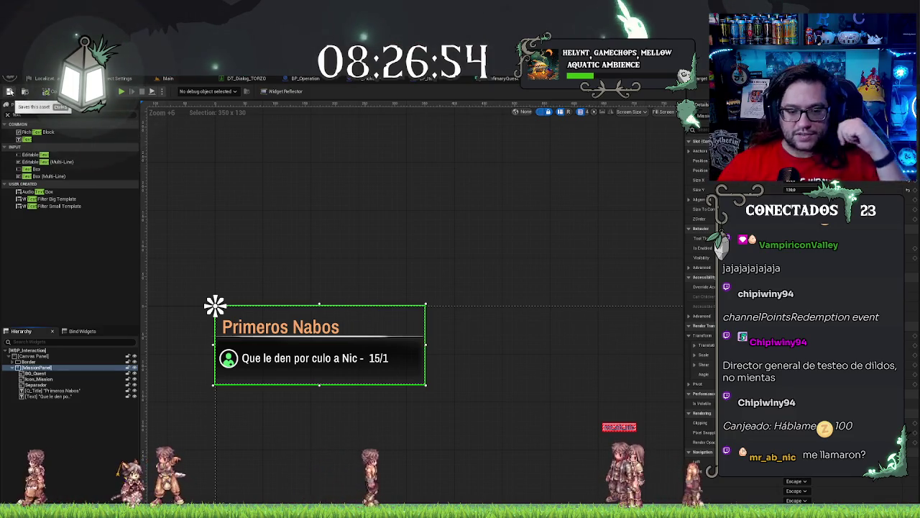
Step: Reselect the MissionPanel container in the hierarchy, then switch to the Main level
scroll(202, 363, up, 3)
scroll(472, 415, up, 2)
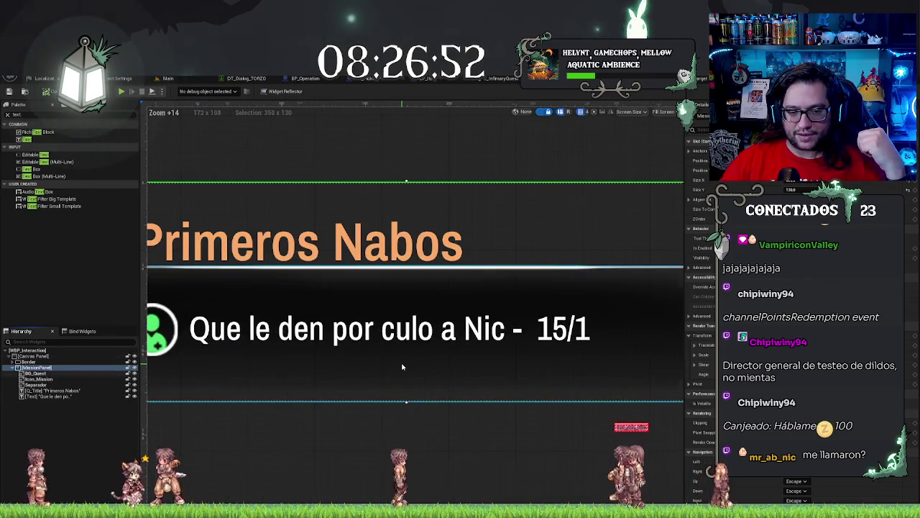
scroll(402, 367, down, 1)
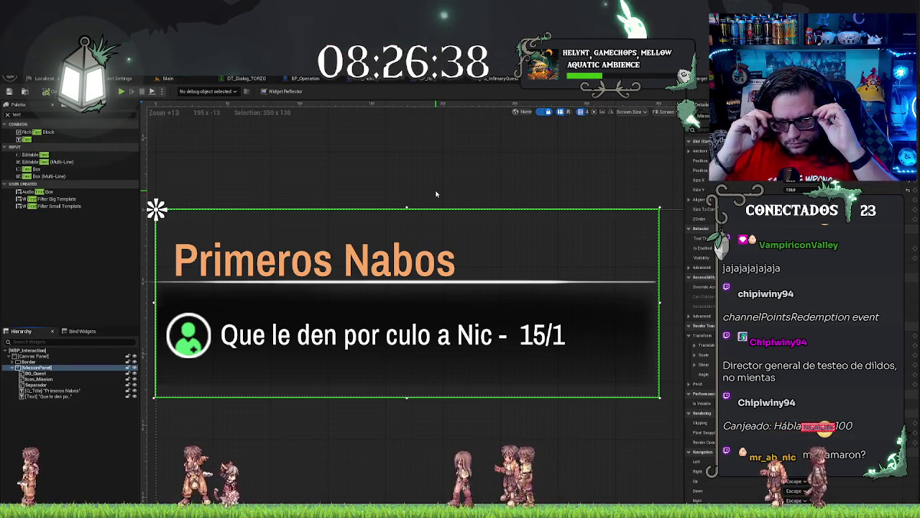
scroll(367, 197, down, 2)
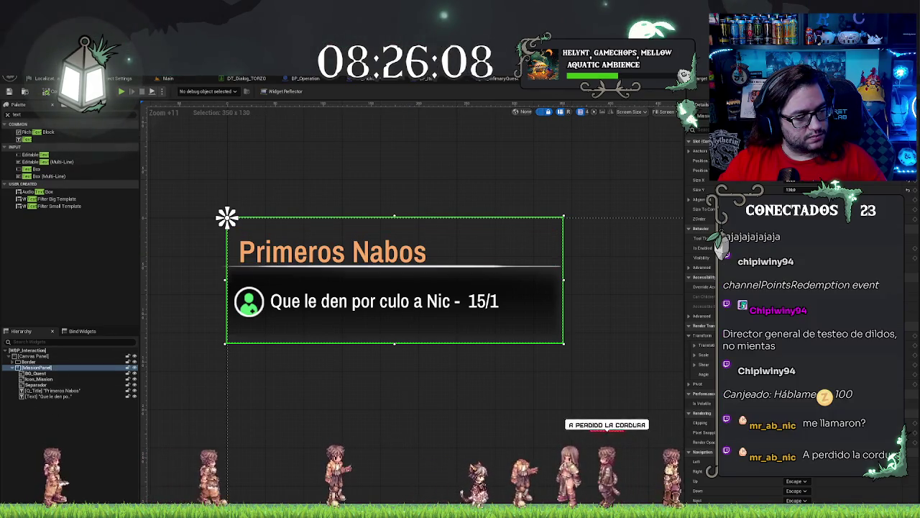
scroll(193, 327, down, 2)
click(36, 367)
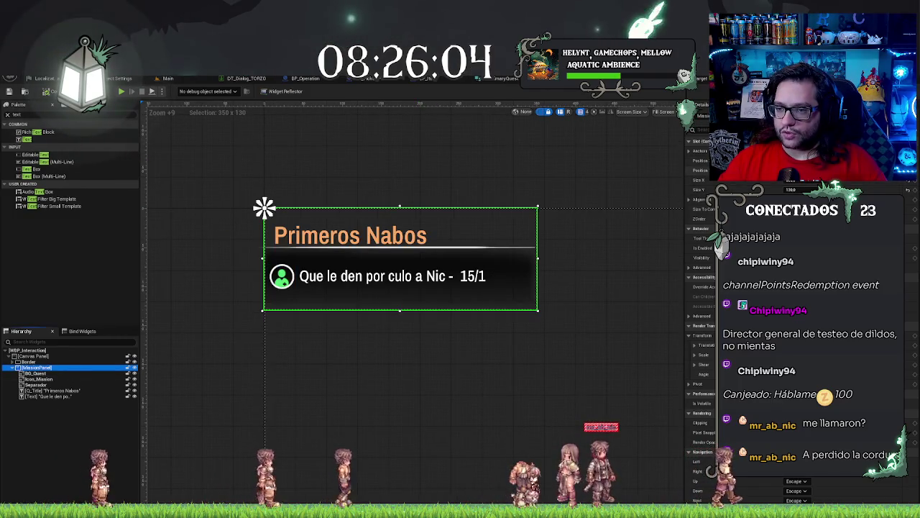
scroll(357, 189, down, 3)
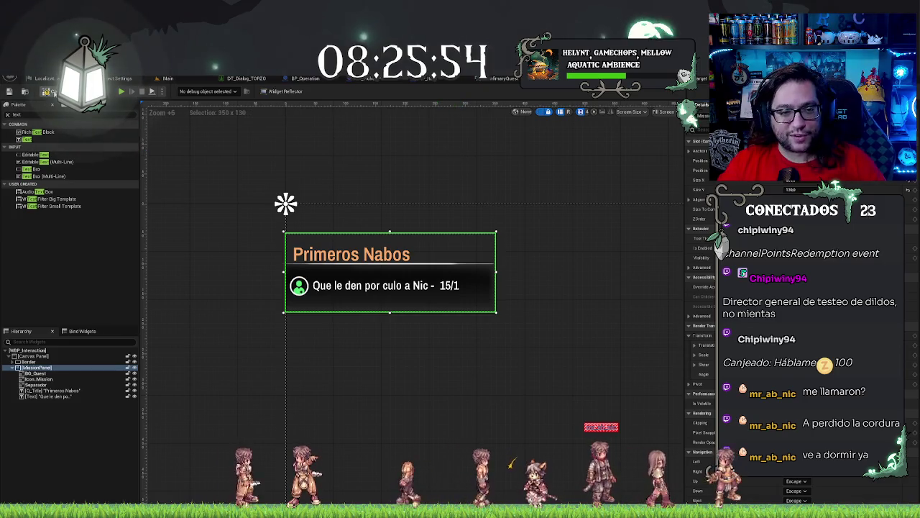
click(167, 78)
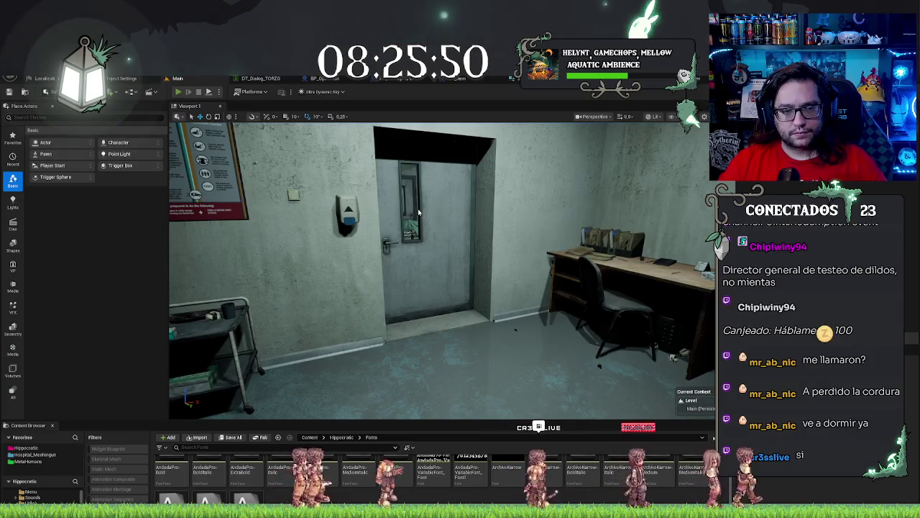
Step: Launch Play-In-Editor with Alt+P to see the Primeros Nabos HUD with its 15/1 counter
key(alt+p)
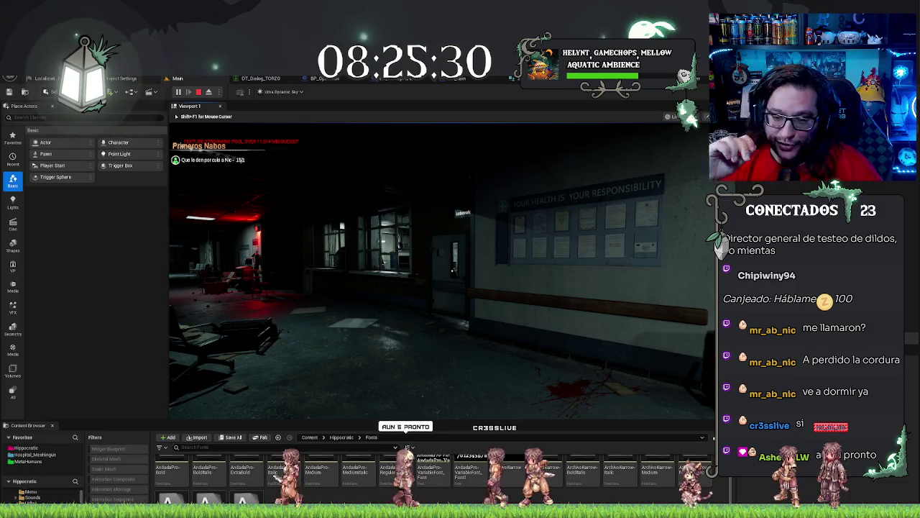
Step: Stop the Play-In-Editor session with Esc to return to the Main level editor
key(Escape)
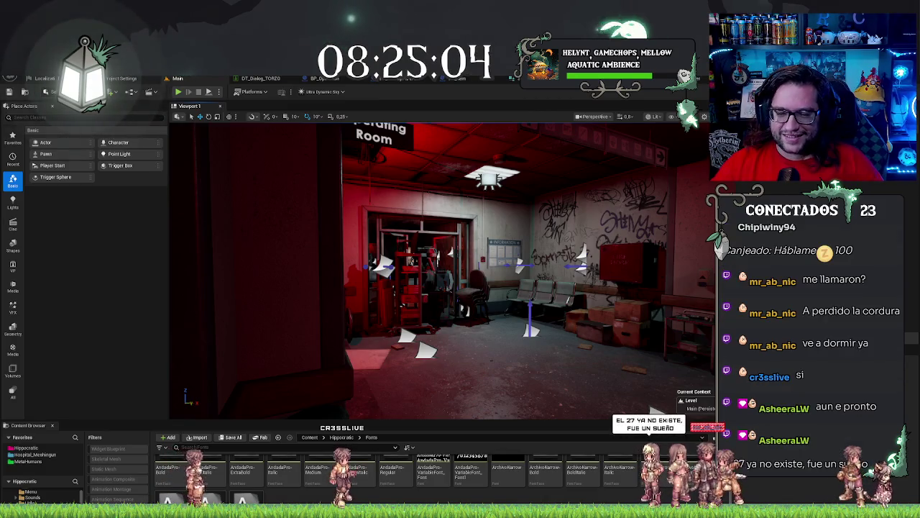
Step: Look around the hospital toward the red-lit doorway and corridor, then return to the WBP_Interaction designer
drag(432, 274, 532, 273)
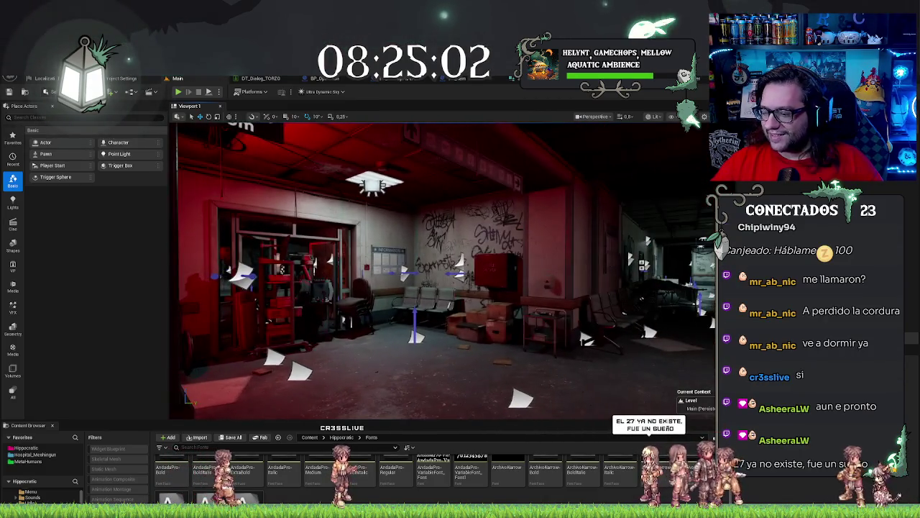
drag(431, 274, 561, 274)
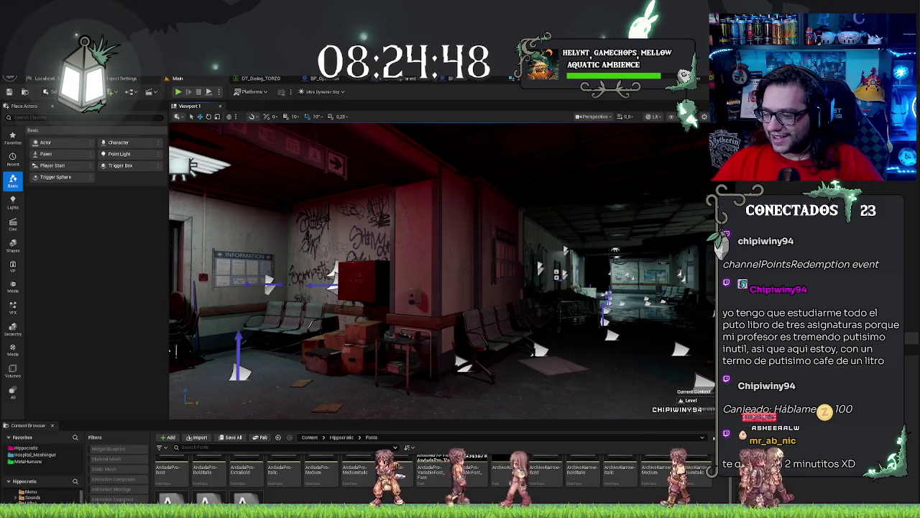
mouse_move(442, 271)
mouse_down()
mouse_move(503, 259)
mouse_move(578, 260)
mouse_up()
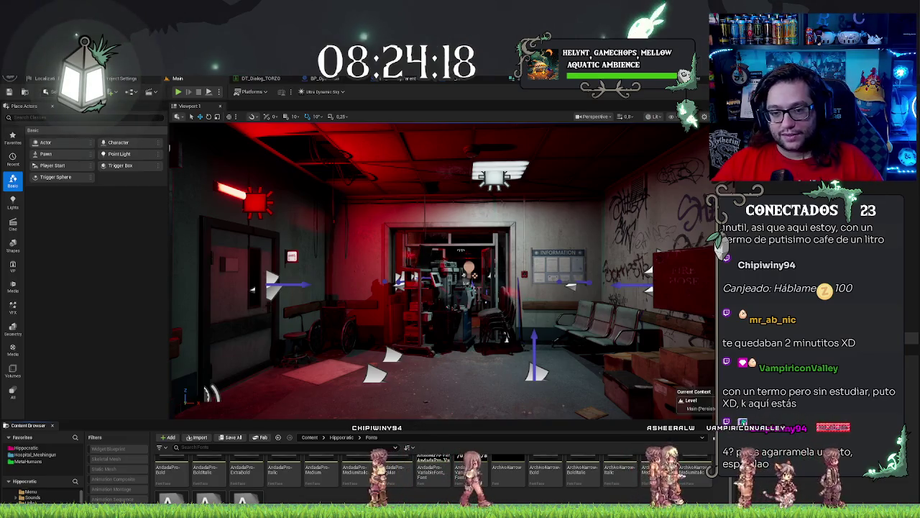
drag(210, 393, 615, 319)
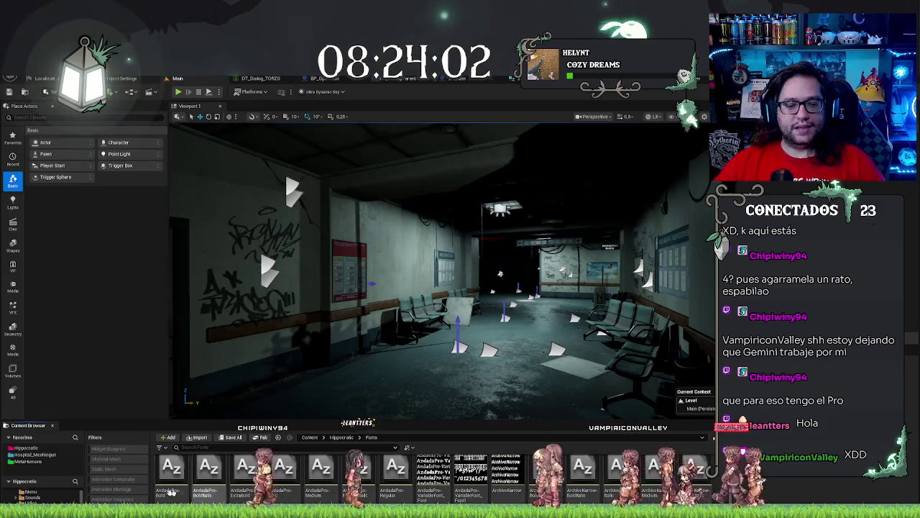
key(ctrl+Tab)
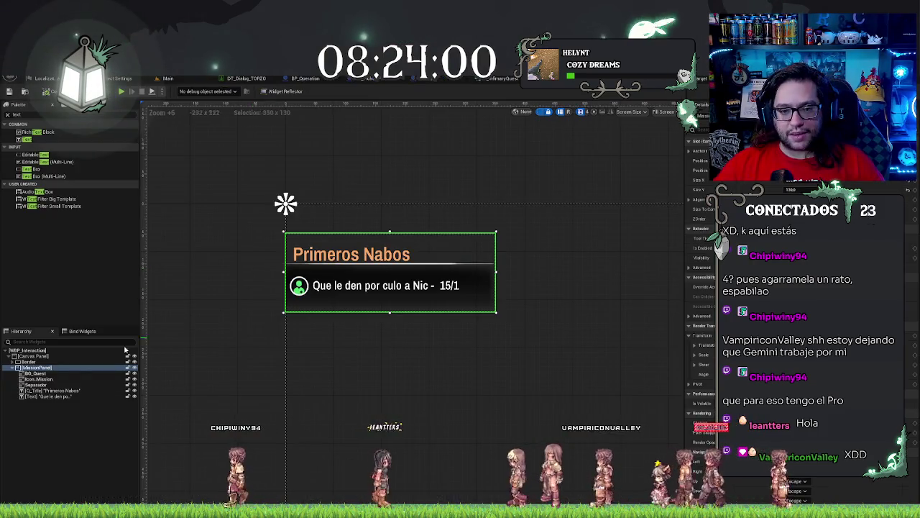
click(206, 307)
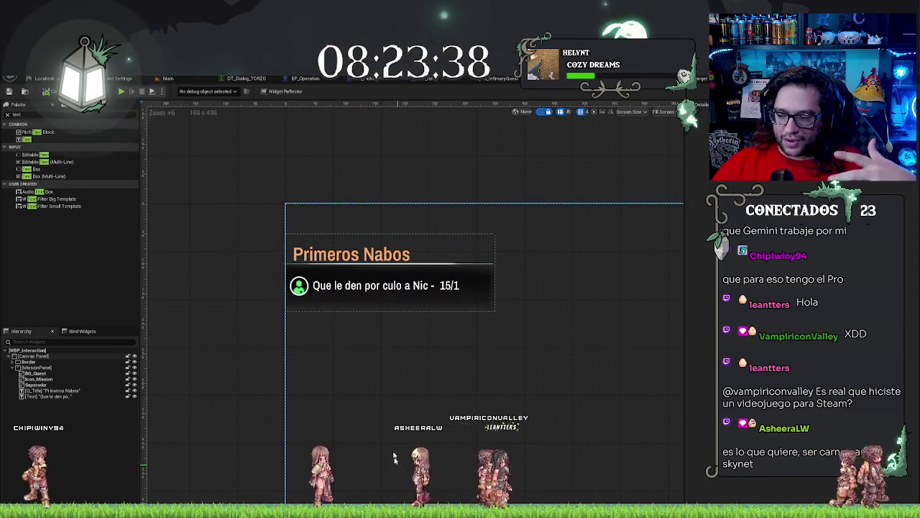
scroll(309, 266, down, 8)
scroll(309, 266, down, 2)
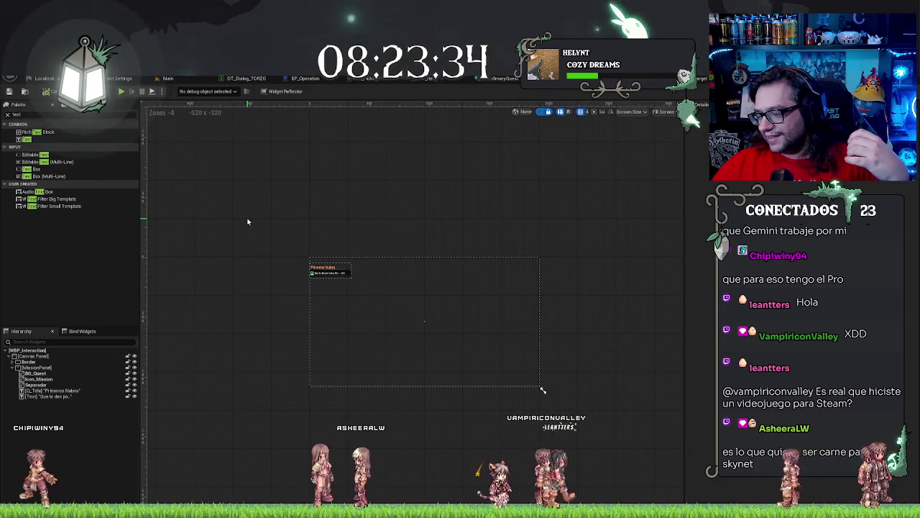
scroll(332, 291, up, 3)
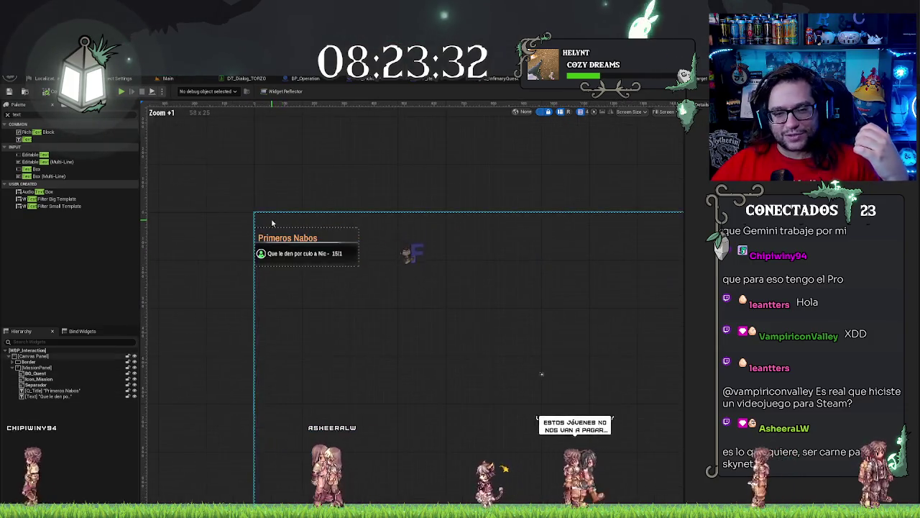
scroll(287, 245, up, 5)
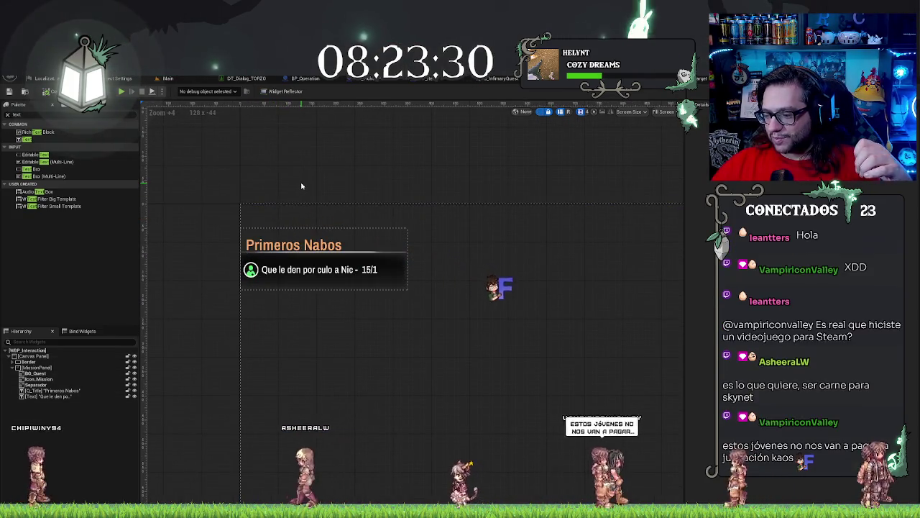
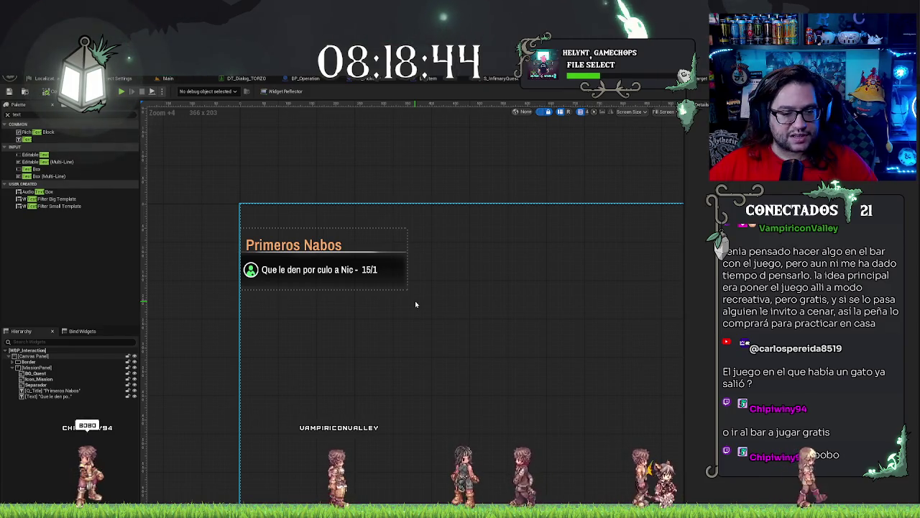
Step: Select the quest panel widgets BG_Quest through Text in the Hierarchy
click(268, 153)
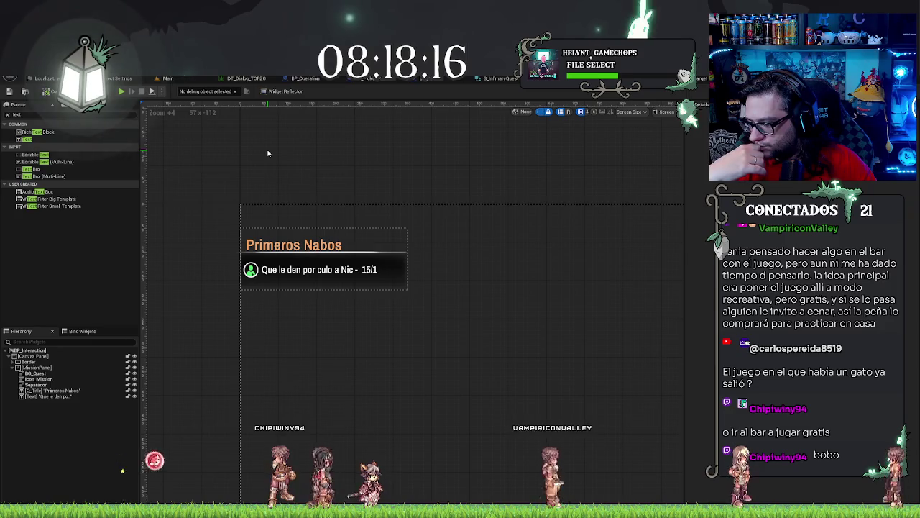
scroll(331, 220, up, 3)
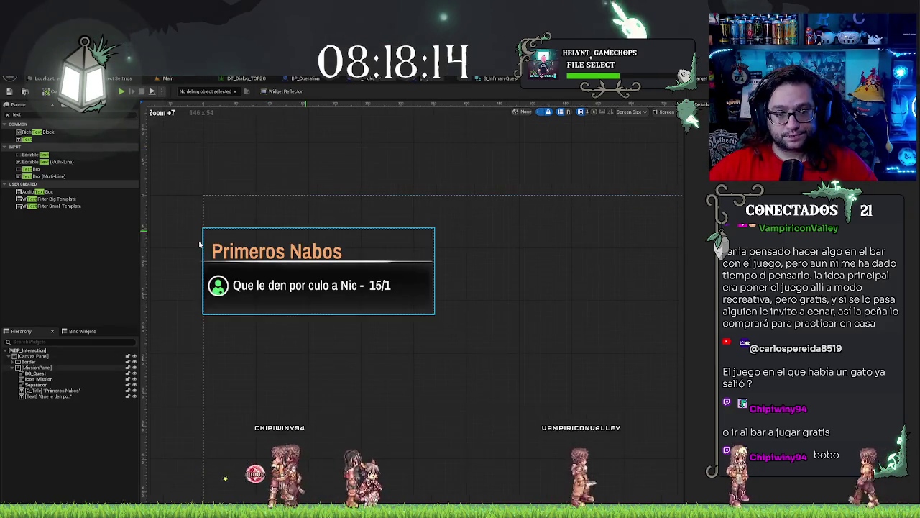
drag(199, 245, 239, 251)
key(ctrl+shift+space)
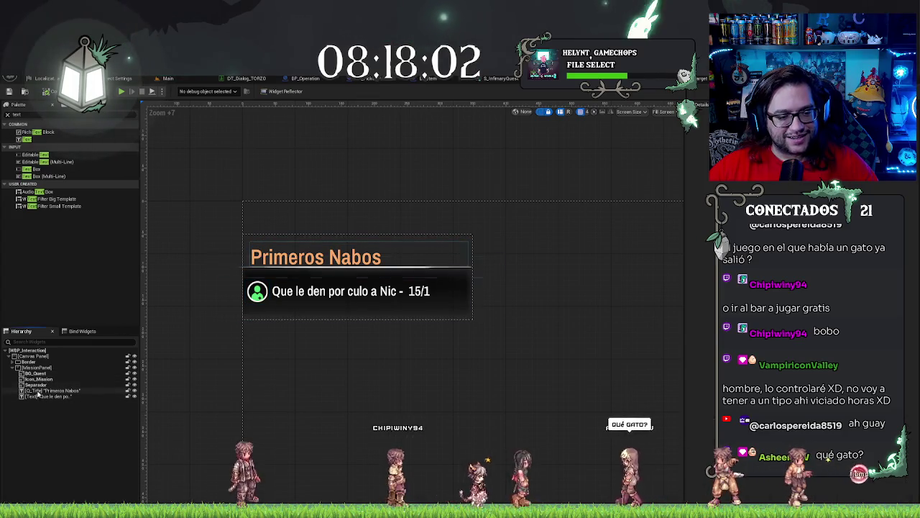
click(33, 373)
shift+click(43, 396)
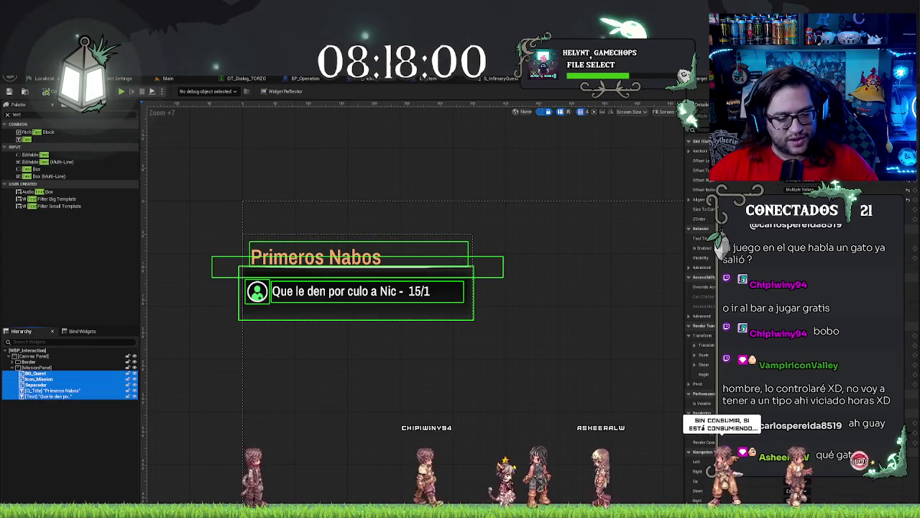
Step: Create a widget animation named QuestAnimation and select it for editing
key(ctrl+shift+space)
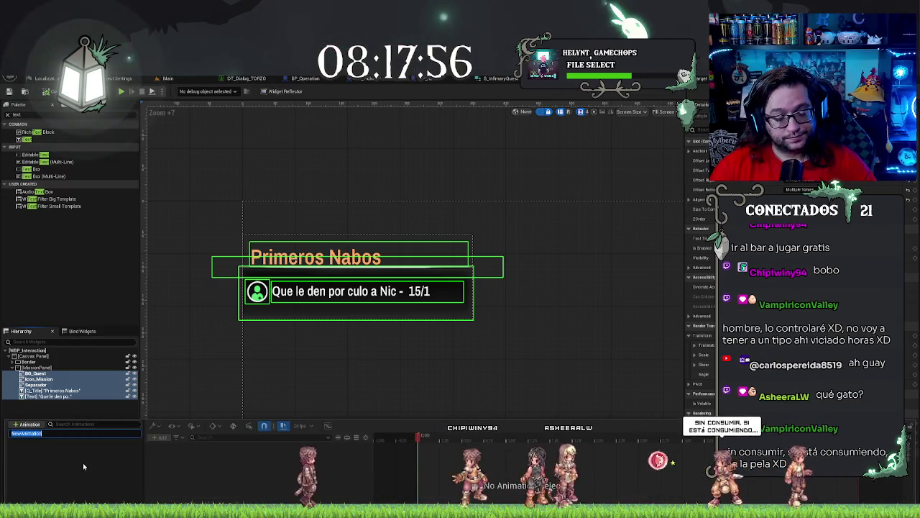
text(QuestAnimation)
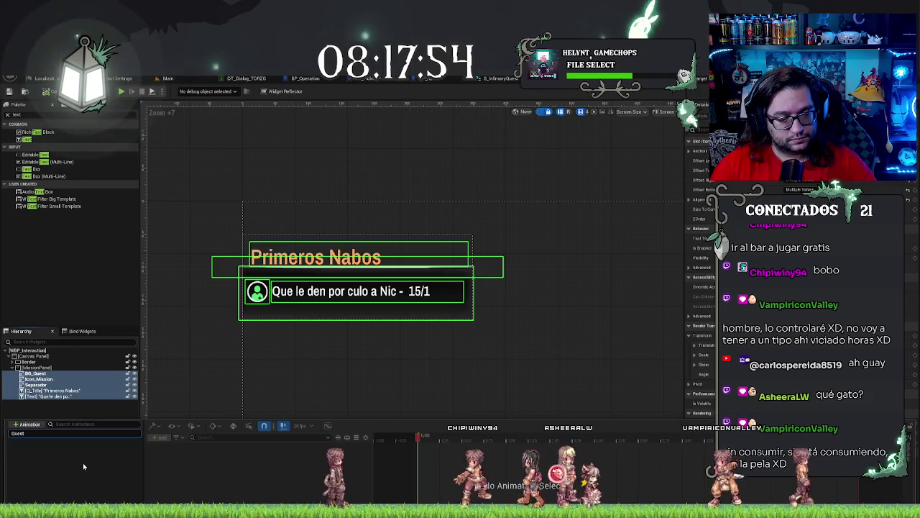
key(Return)
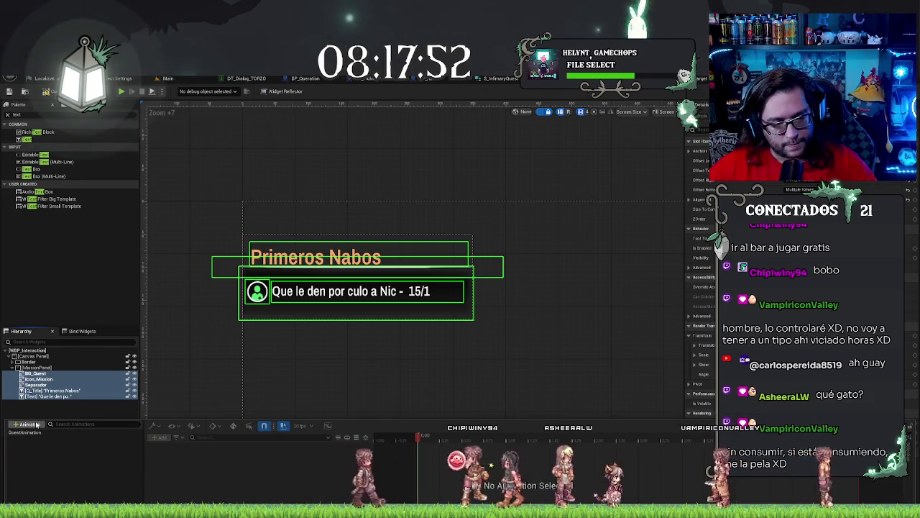
click(27, 433)
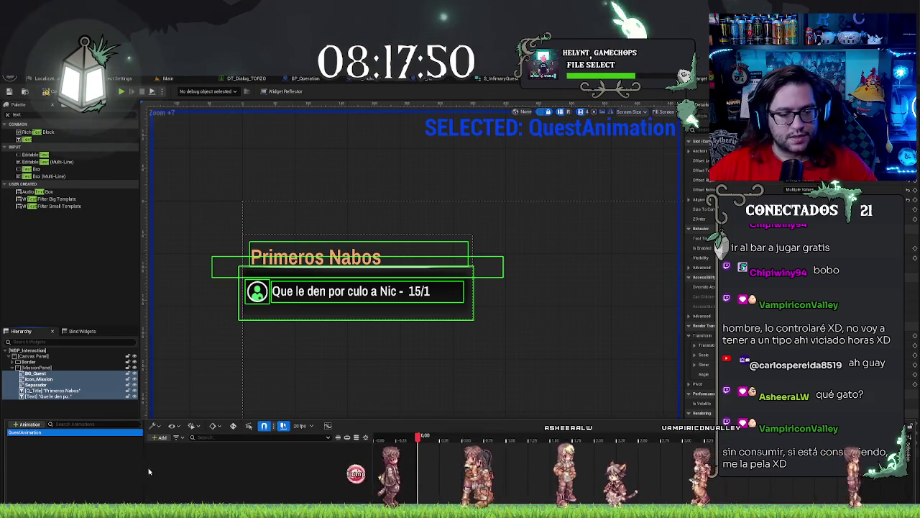
key(ctrl+shift+space)
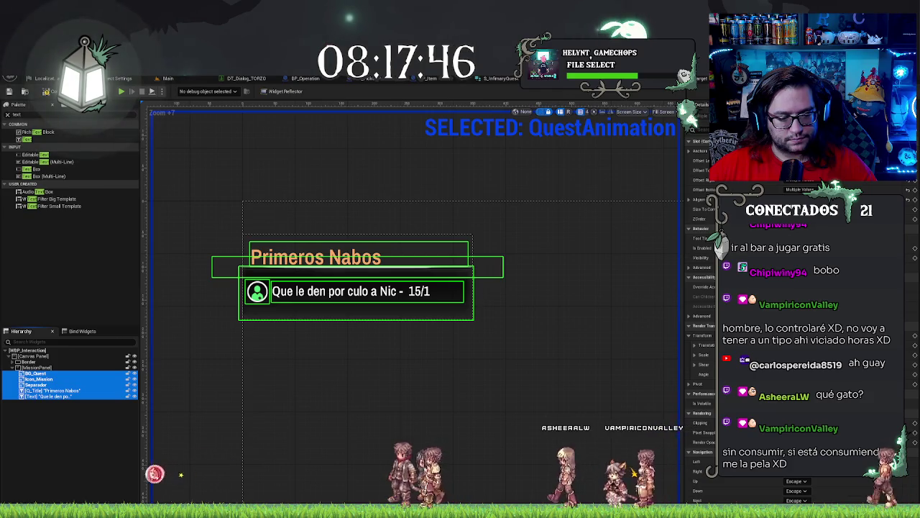
key(ctrl+shift+space)
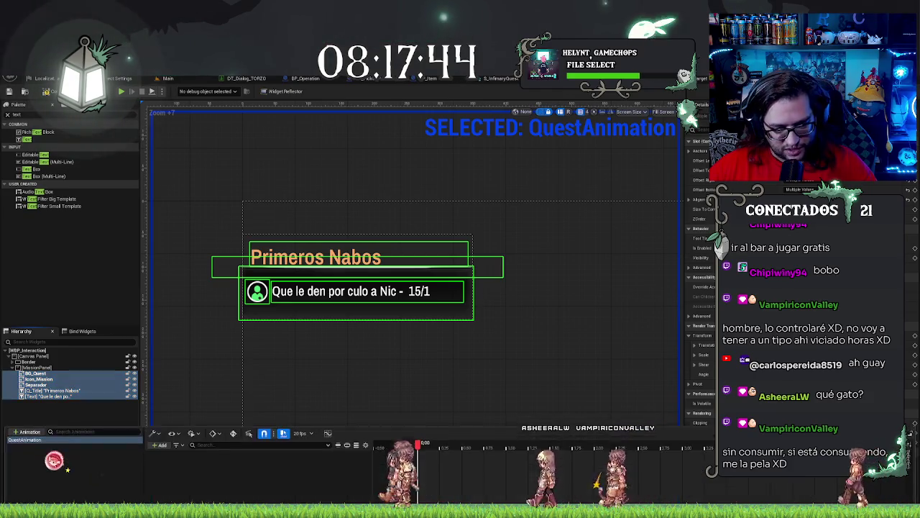
click(159, 438)
Step: Add a WBP_Interaction widget track to QuestAnimation
mouse_move(187, 426)
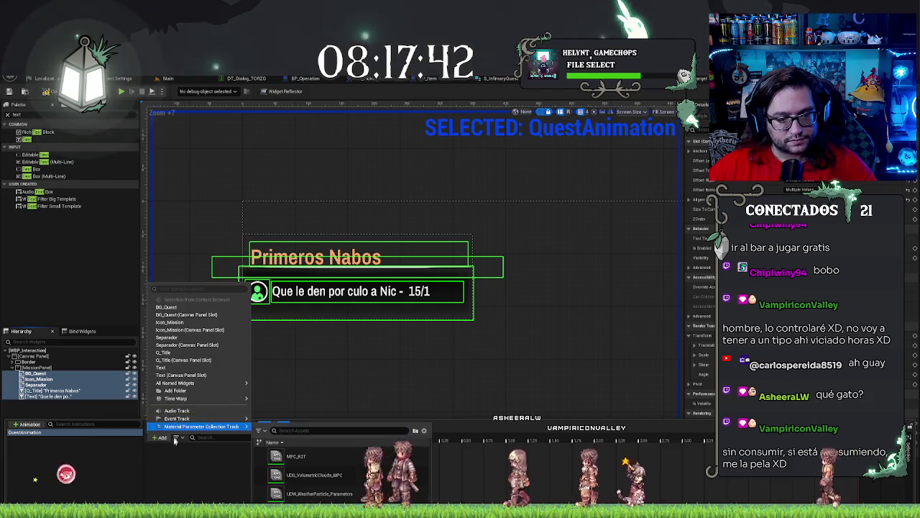
mouse_move(186, 384)
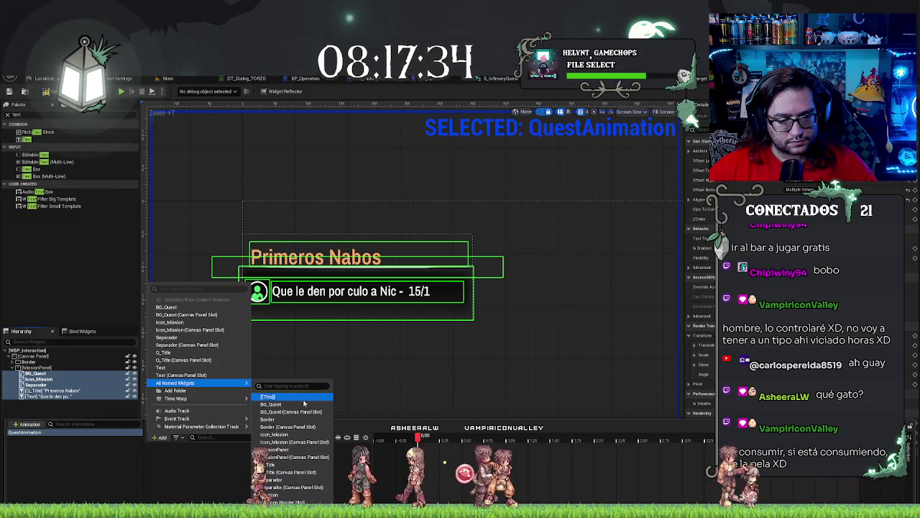
click(278, 398)
click(230, 447)
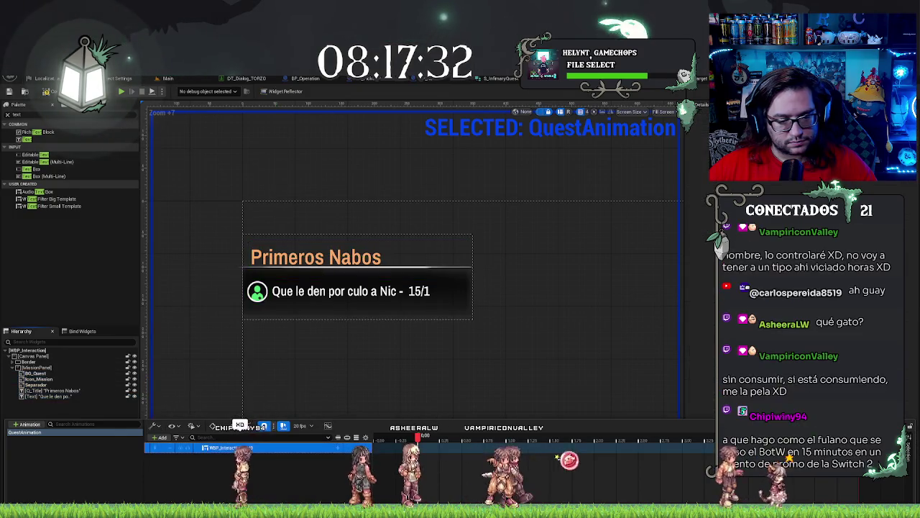
click(160, 437)
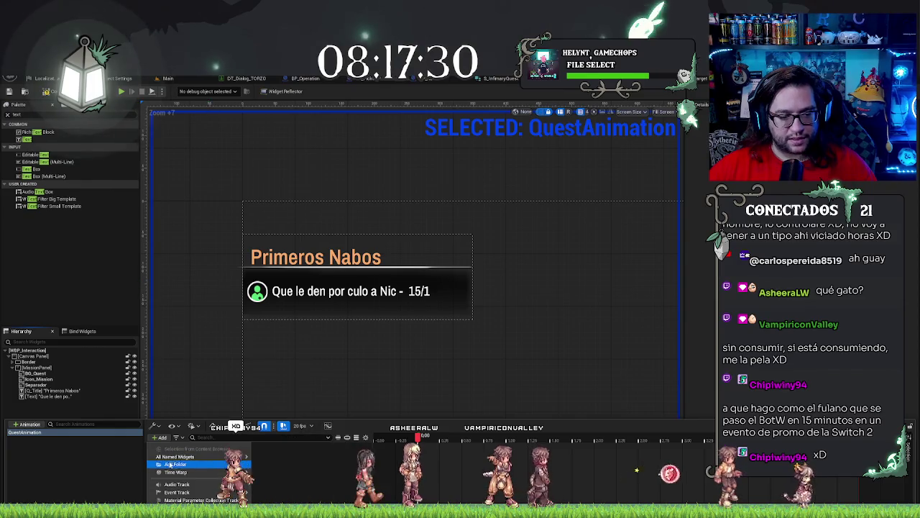
mouse_move(180, 460)
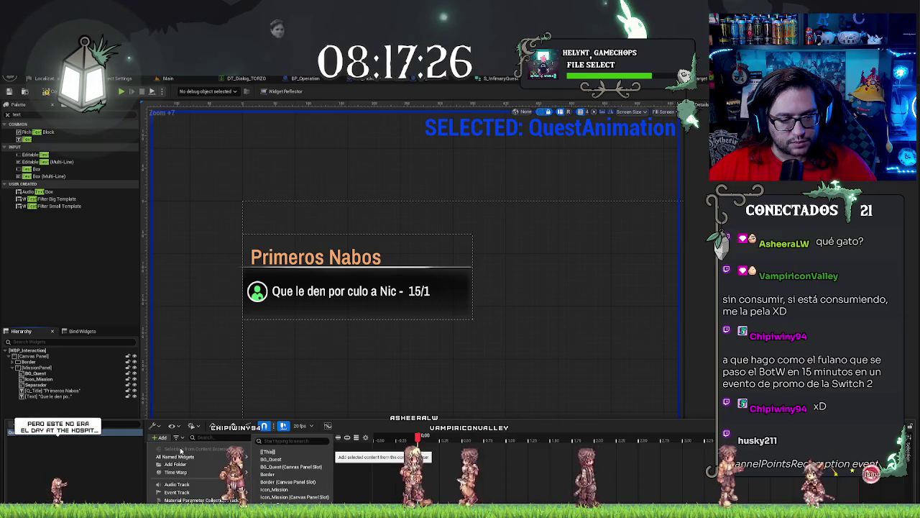
click(46, 371)
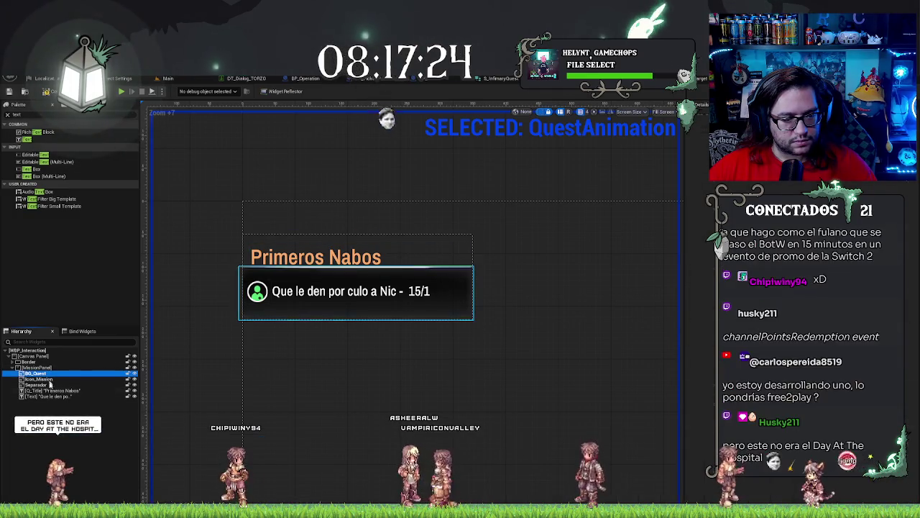
Step: Reselect BG_Quest through Text and add BG_Quest and Icon_Mission tracks
click(36, 373)
shift+click(43, 396)
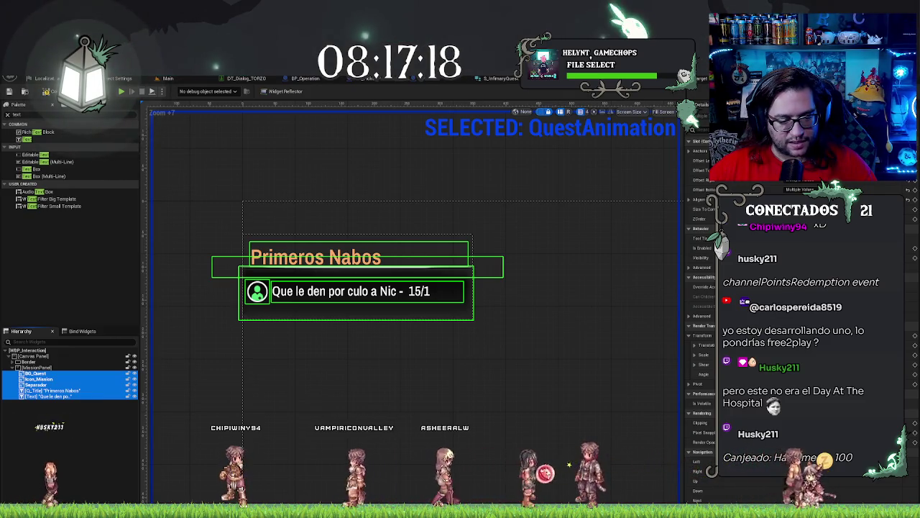
click(71, 512)
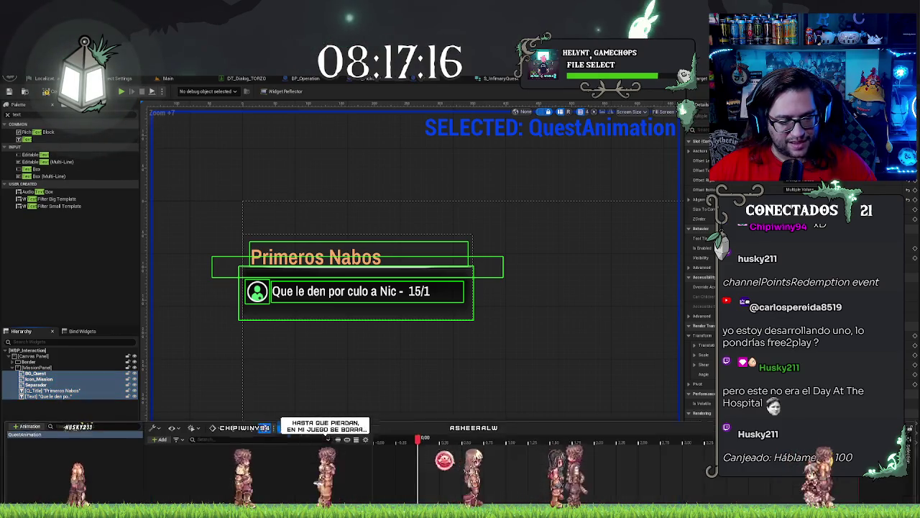
click(160, 437)
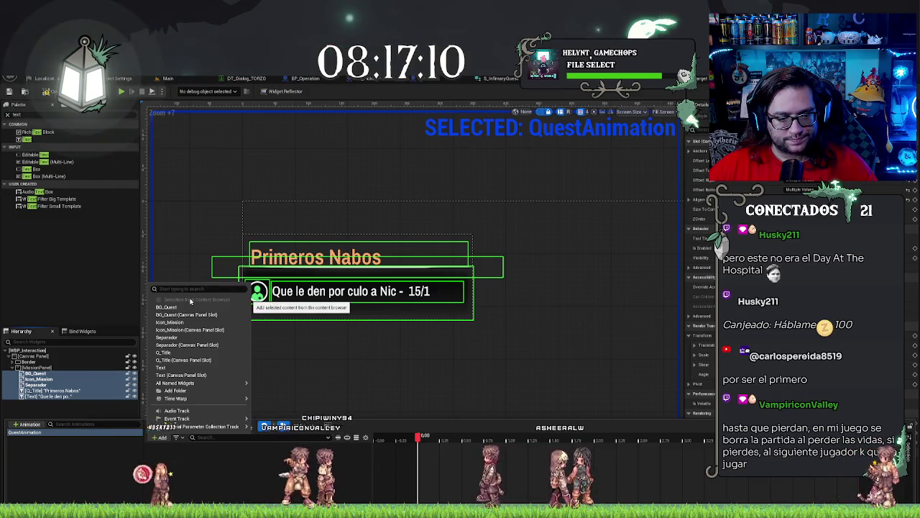
click(167, 307)
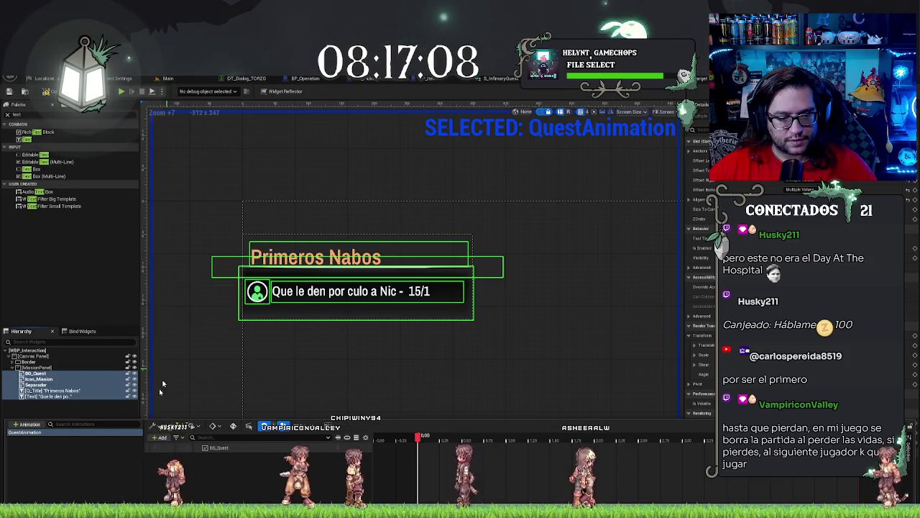
click(159, 438)
click(171, 325)
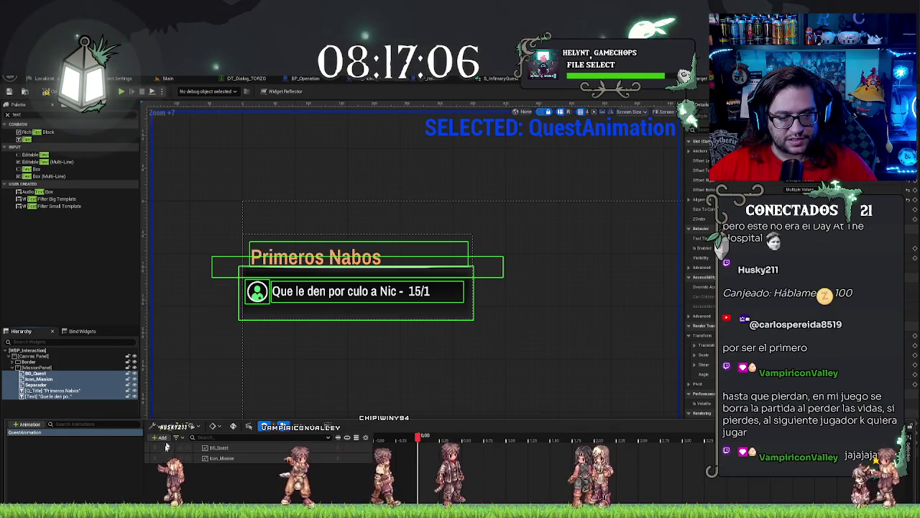
Step: Add Separador, Q_Title and description Text tracks to QuestAnimation
click(154, 434)
click(155, 437)
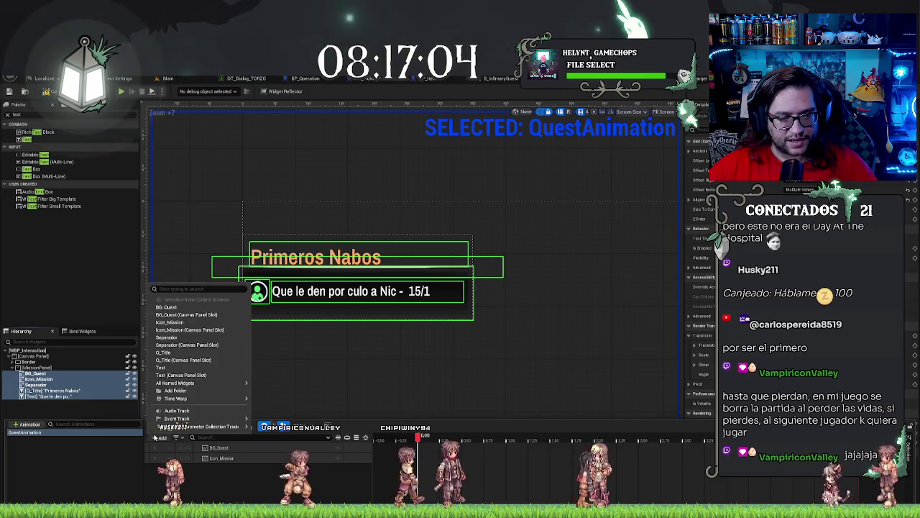
click(181, 338)
click(164, 431)
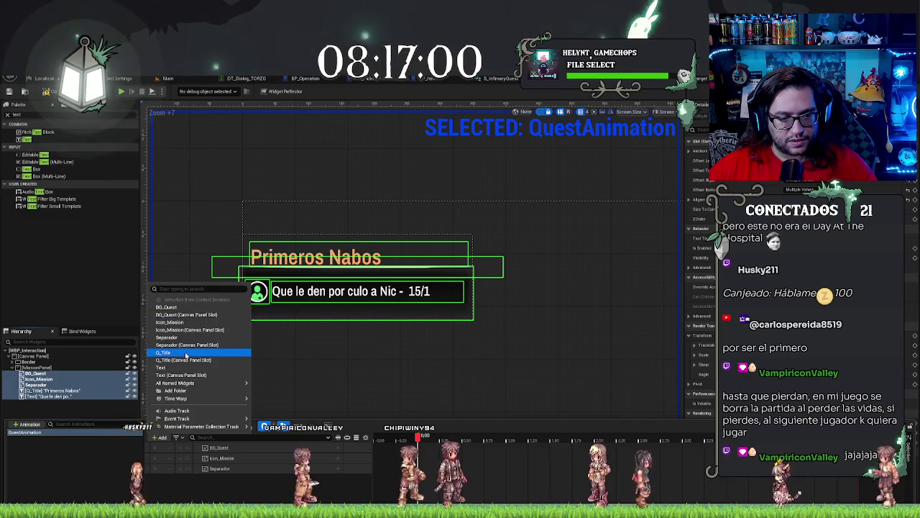
click(185, 354)
click(160, 437)
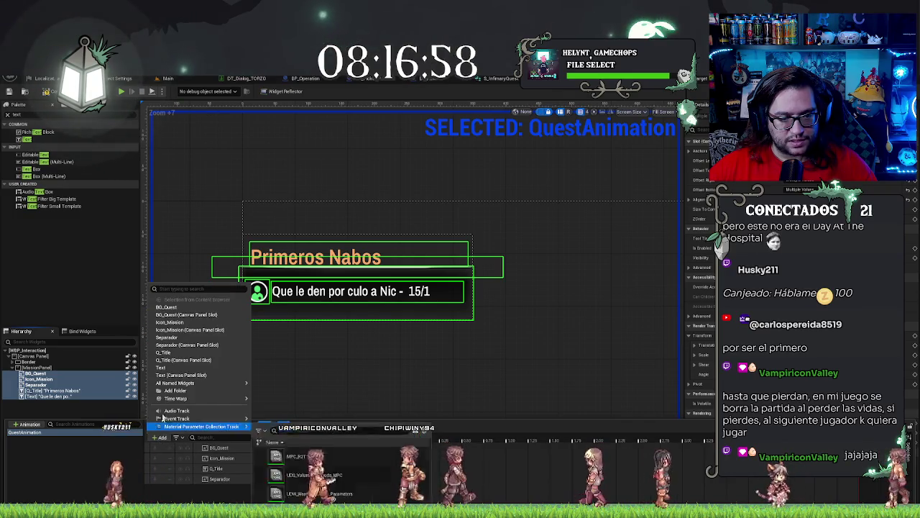
click(173, 367)
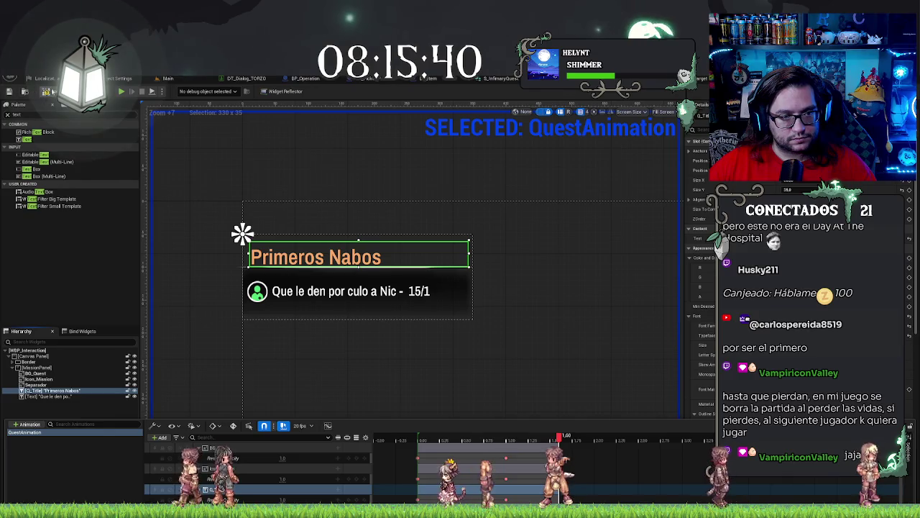
Step: Close, reopen and close the Animations drawer after keying the quest panel's tracks
click(48, 91)
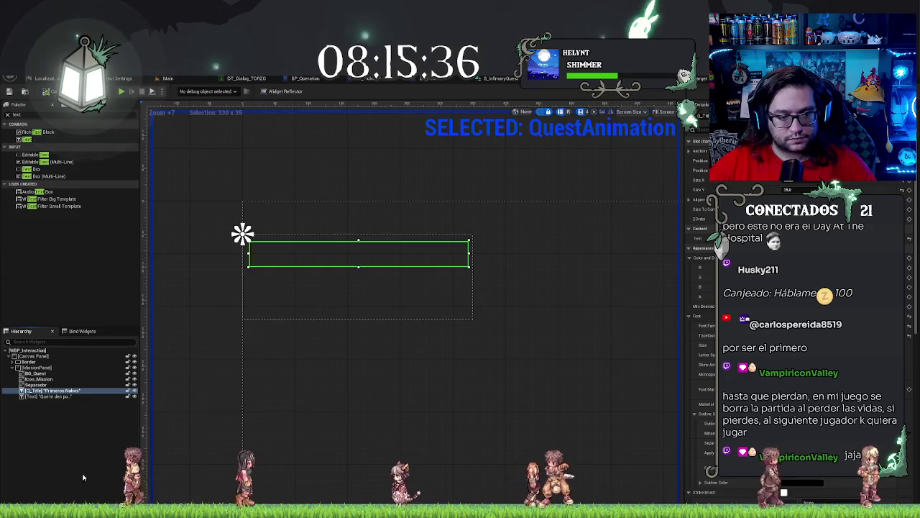
click(58, 488)
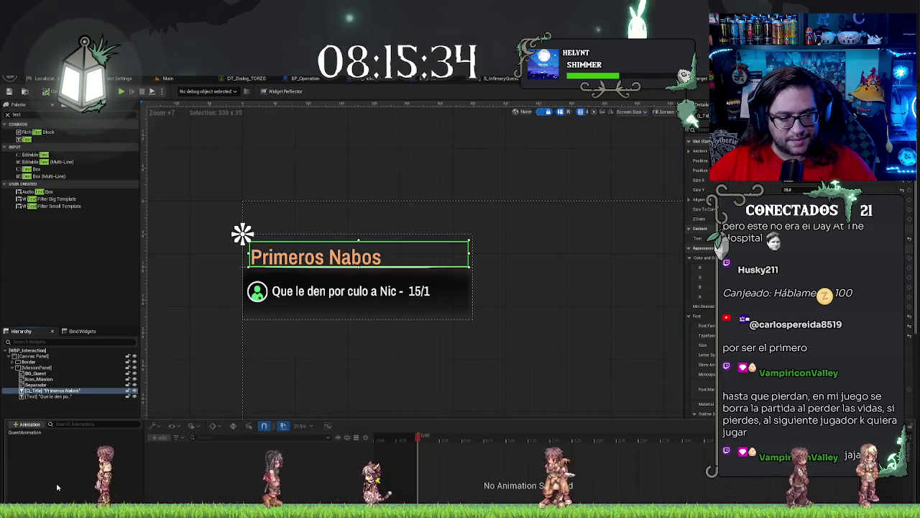
click(132, 92)
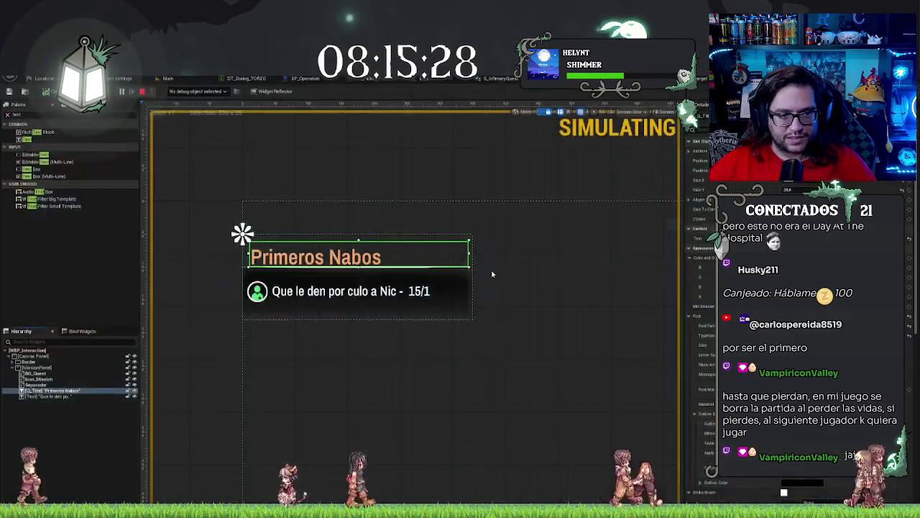
Step: End the widget simulation with Escape and nudge the designer view
key(Escape)
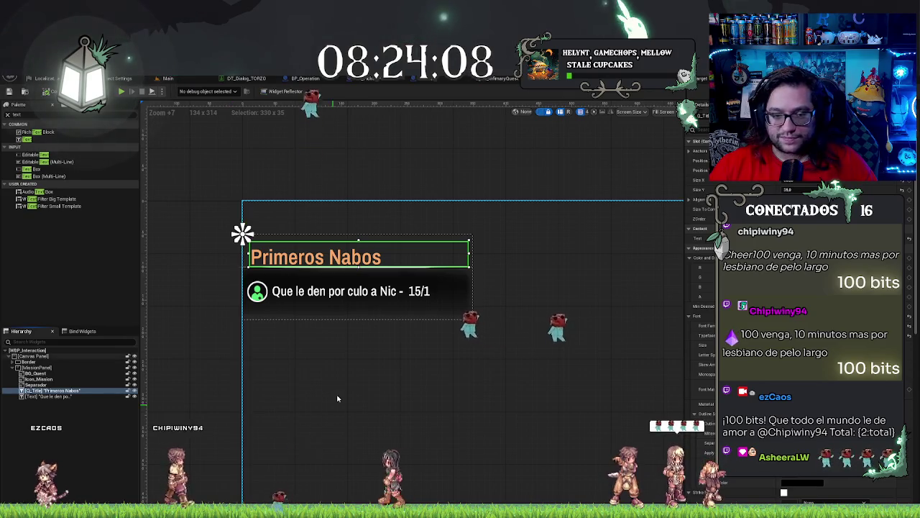
drag(190, 299, 177, 296)
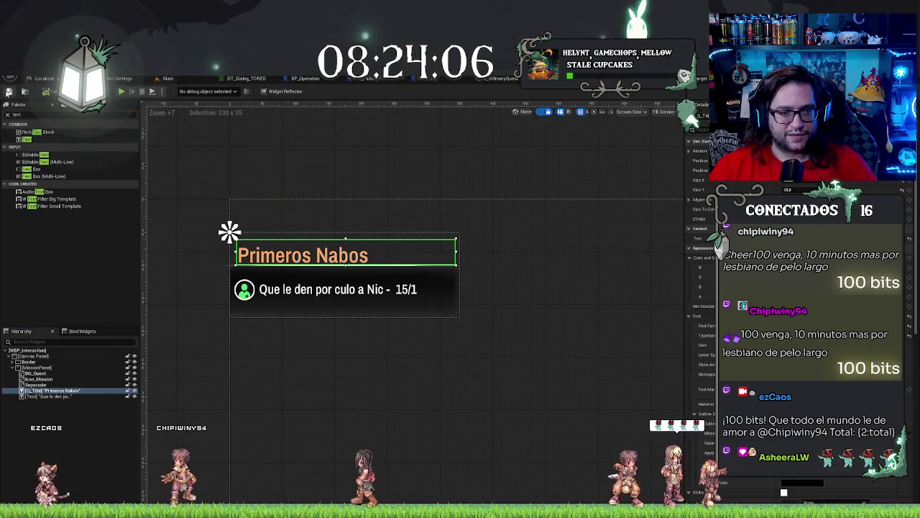
Step: Look around the Main level viewport, then return to the WBP_Interaction designer
click(180, 79)
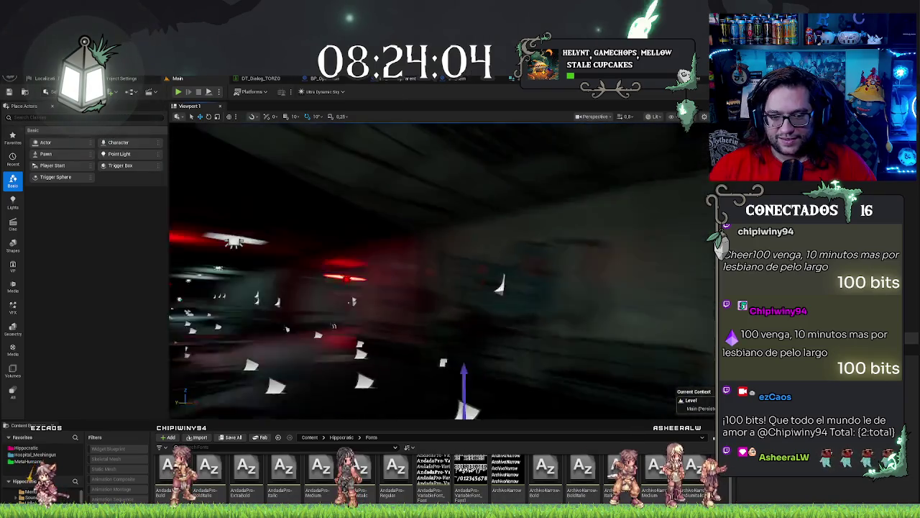
drag(442, 273, 388, 270)
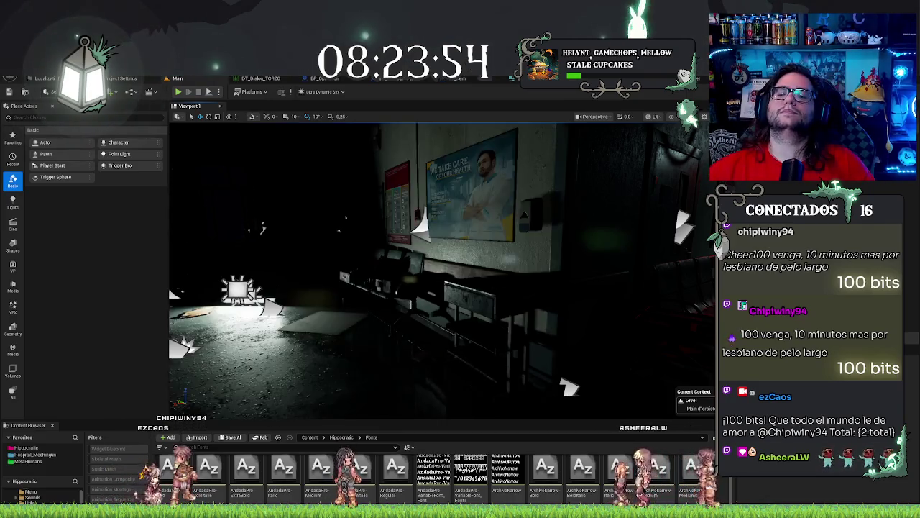
key(f)
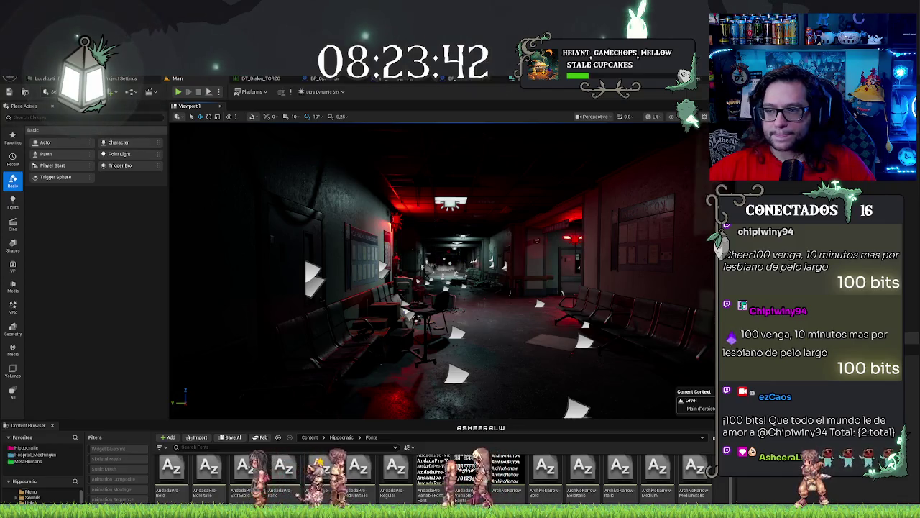
key(alt+Tab)
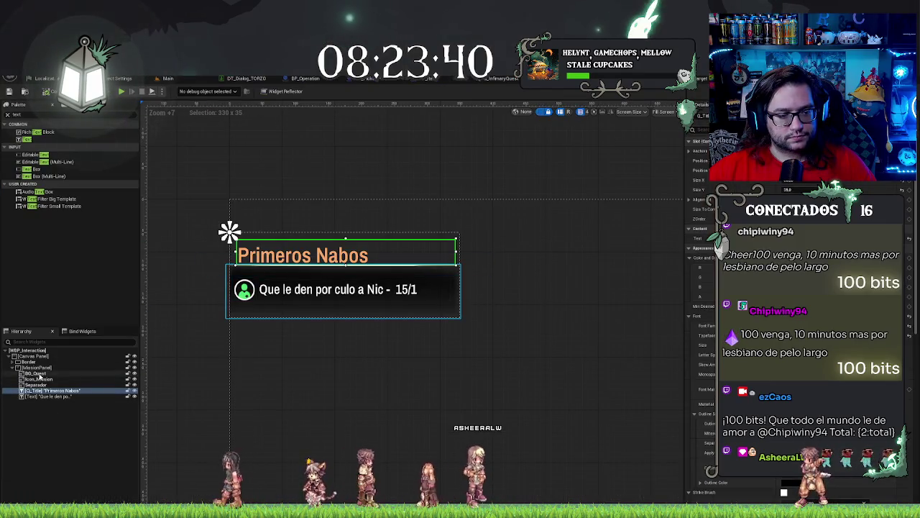
Step: Set Render Opacity to 0 on BG_Quest through Text
click(37, 374)
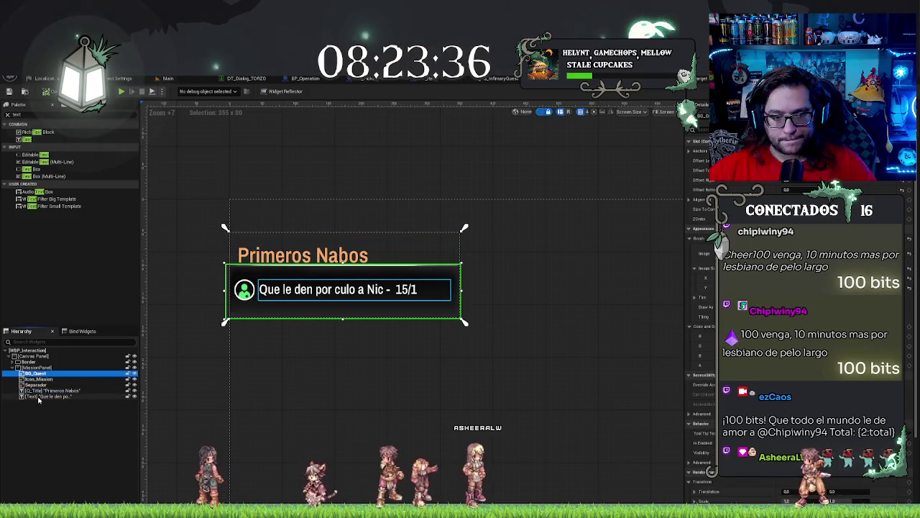
shift+click(39, 396)
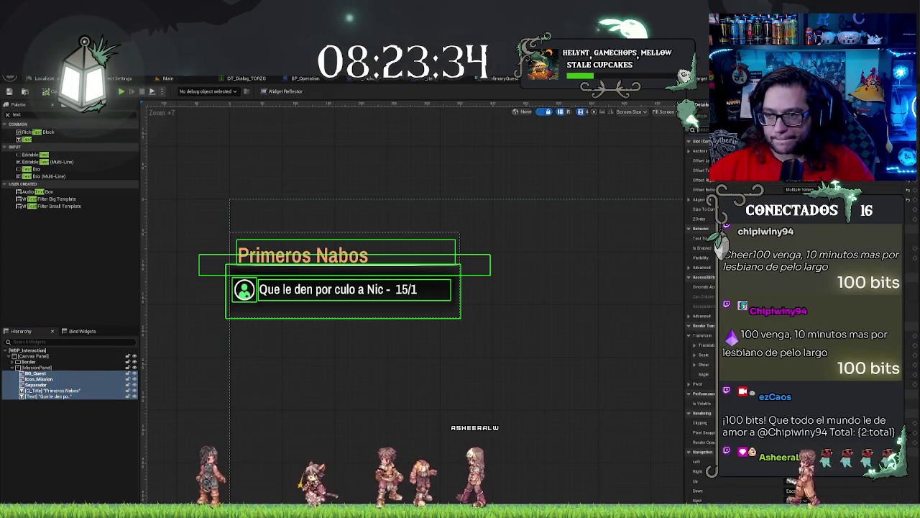
scroll(701, 323, down, 5)
text(rend)
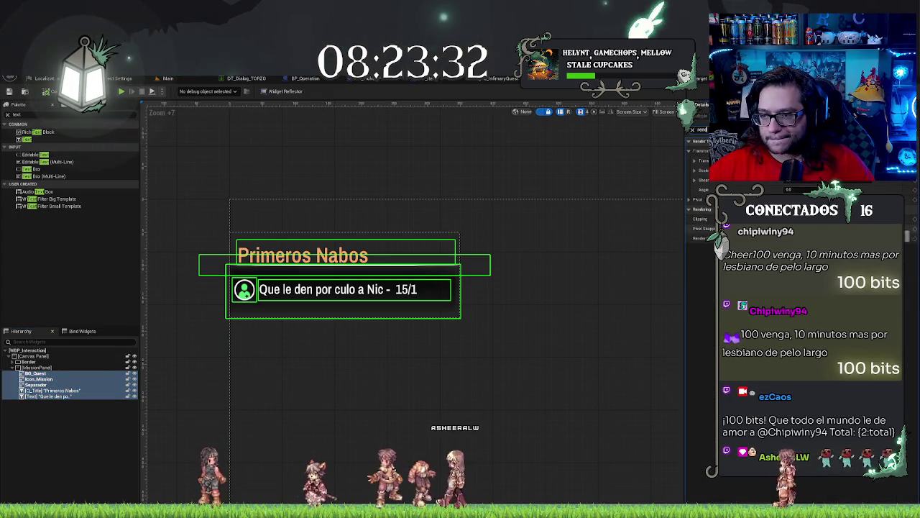
drag(762, 238, 719, 238)
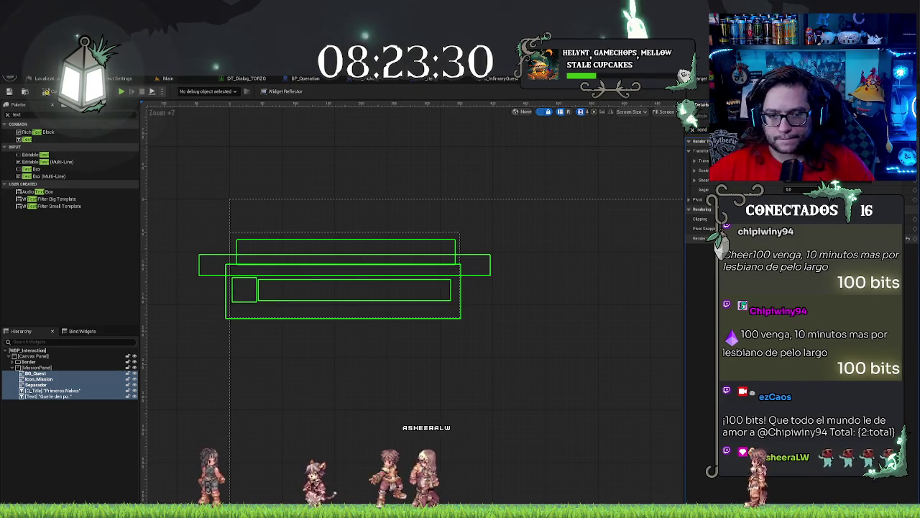
click(621, 173)
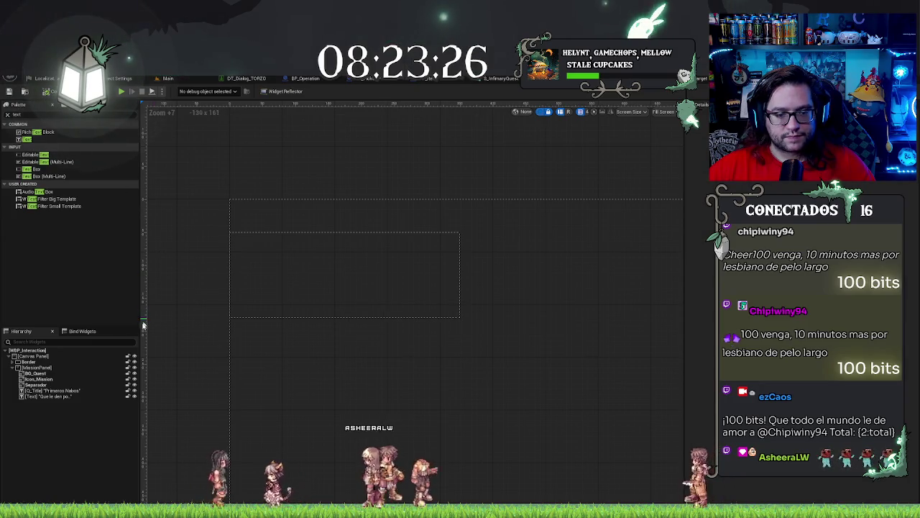
Step: Switch to the Graph view showing the UpdateIcon function
scroll(515, 174, down, 3)
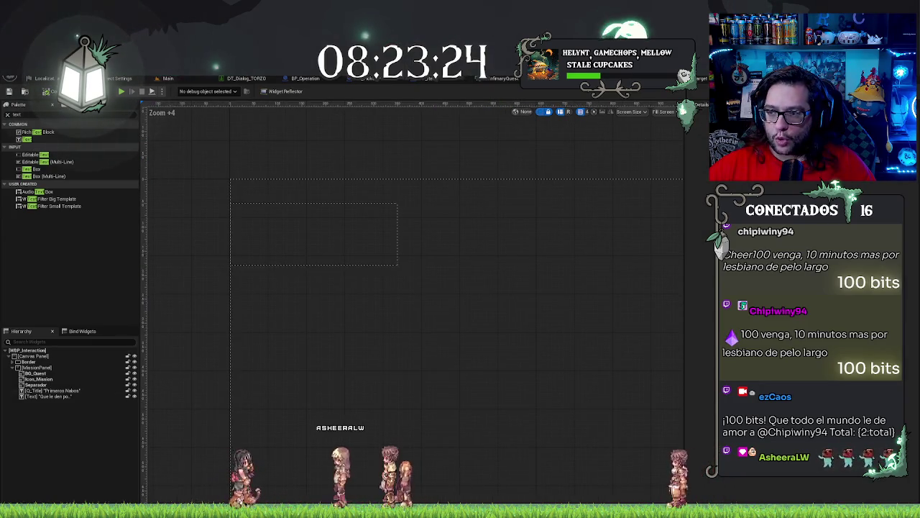
click(687, 91)
drag(497, 414, 692, 311)
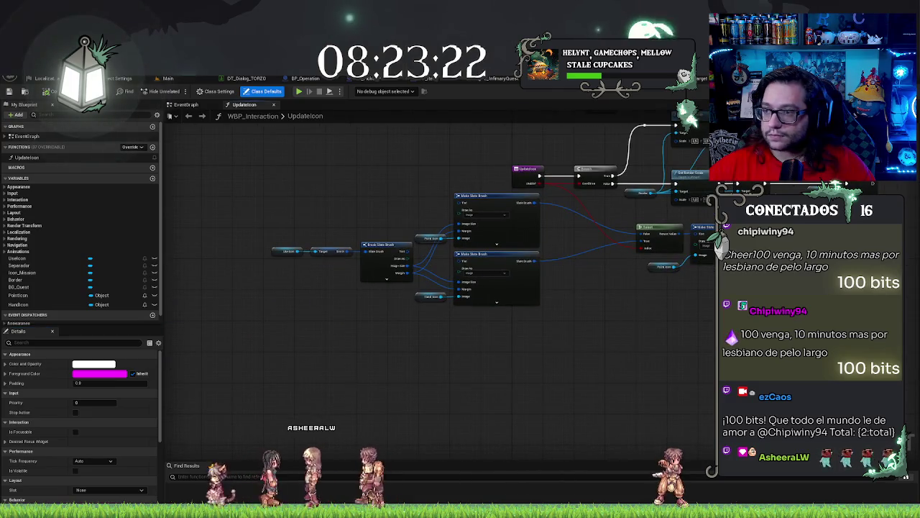
Step: Pan across the UpdateIcon nodes, then close the UpdateIcon graph tab
scroll(529, 261, down, 2)
drag(529, 260, 594, 299)
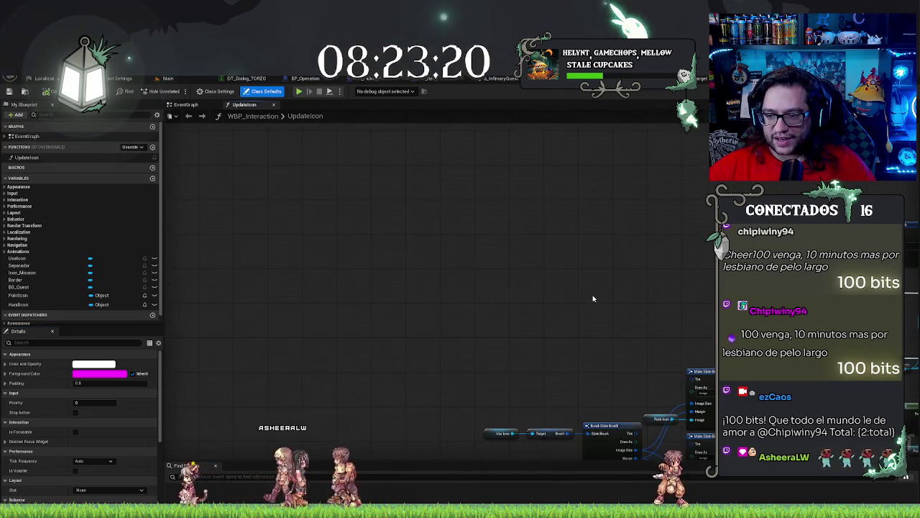
scroll(427, 268, up, 3)
drag(427, 268, 198, 231)
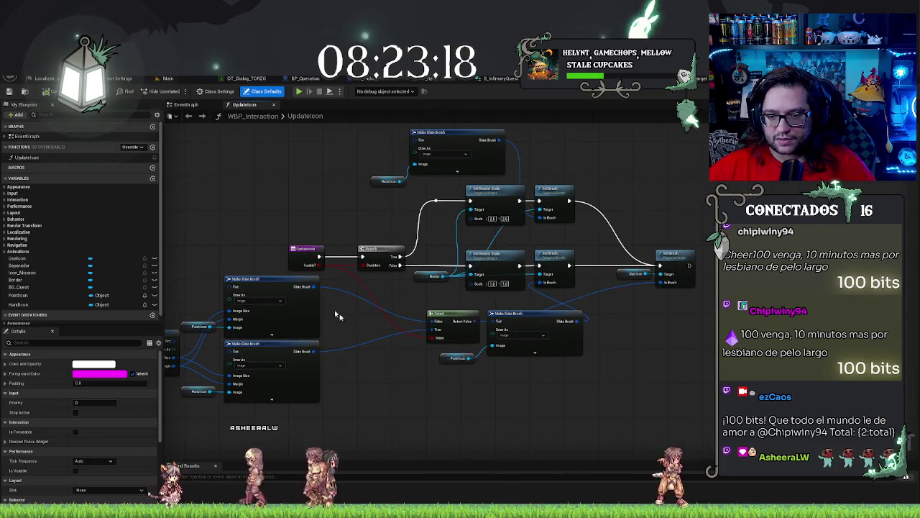
drag(523, 400, 624, 311)
scroll(525, 335, down, 1)
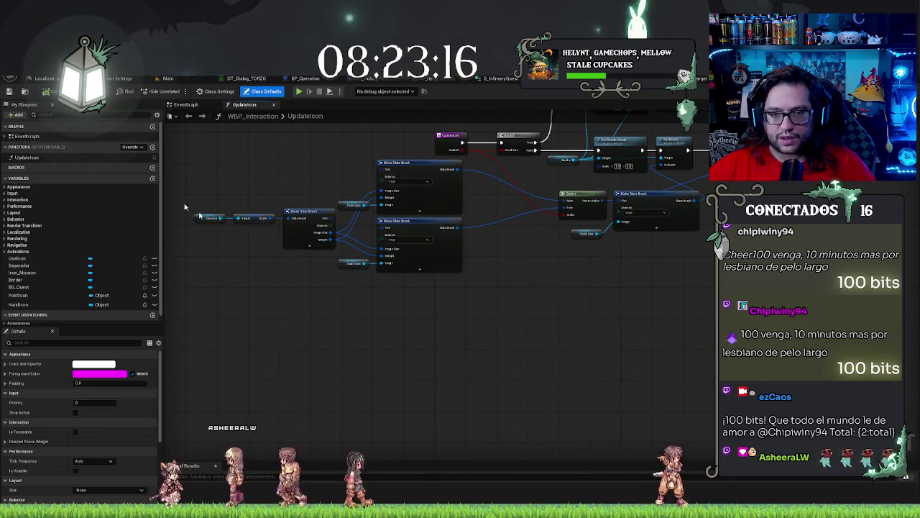
click(273, 104)
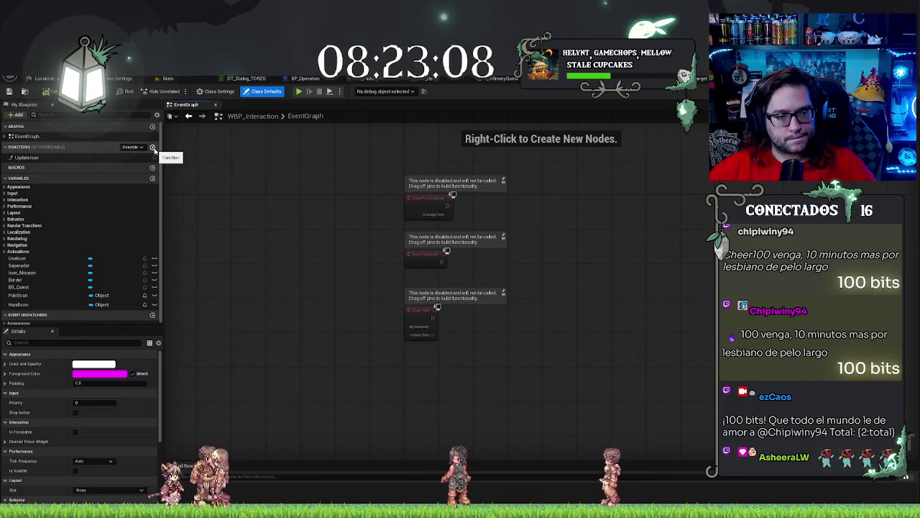
Step: Add a CreateQuest function with a Boolean input, then return to the Designer
click(153, 147)
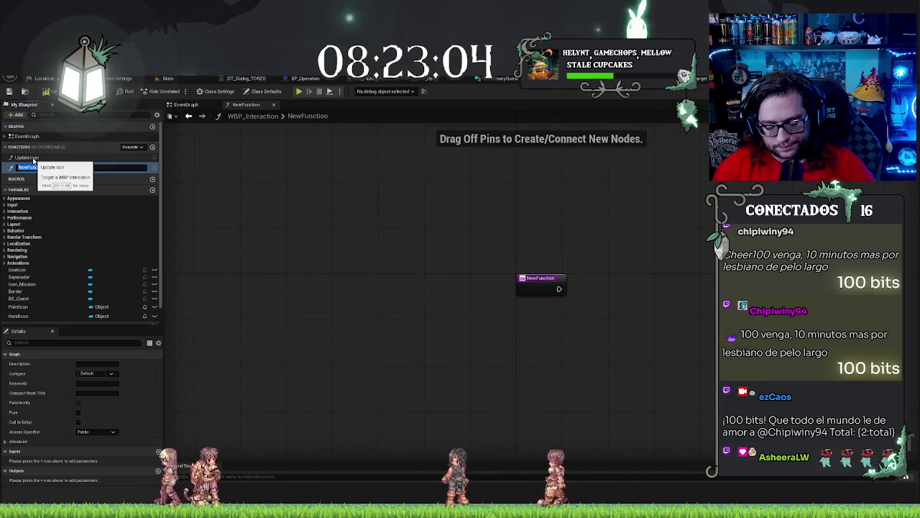
text(U)
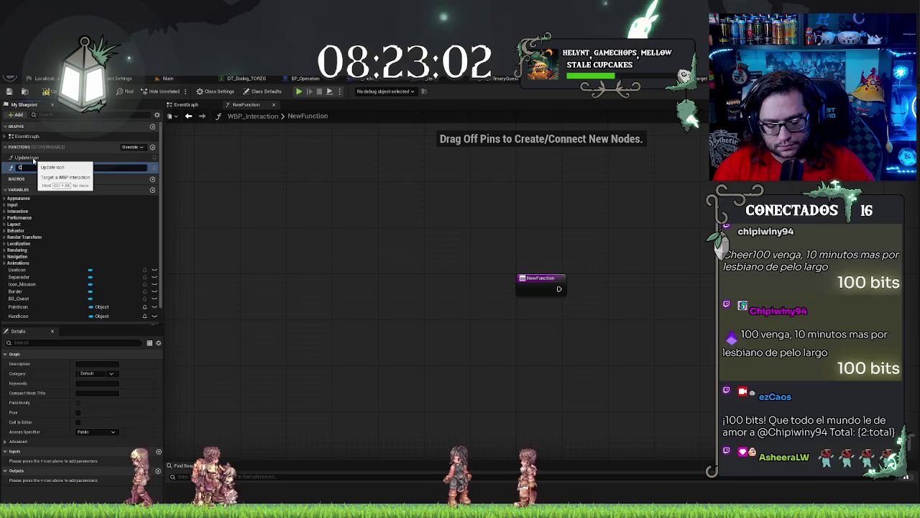
text(reateQuest)
key(Return)
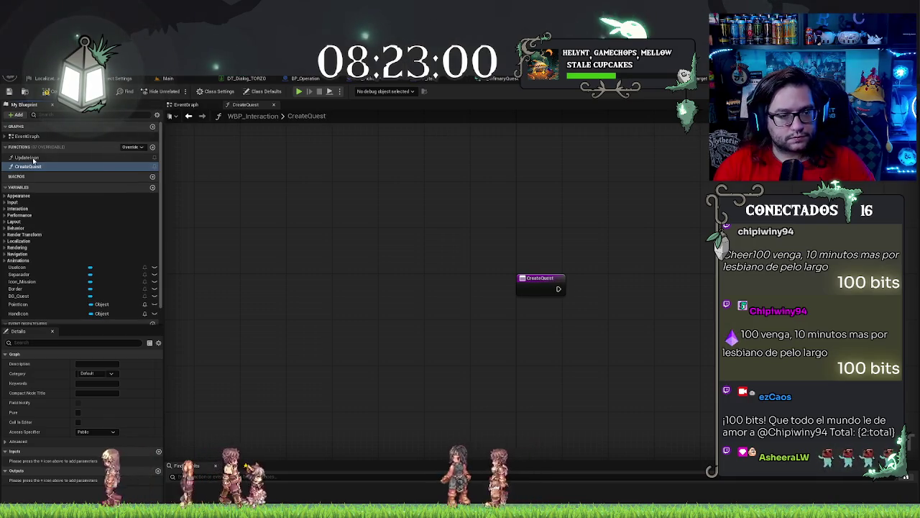
click(547, 278)
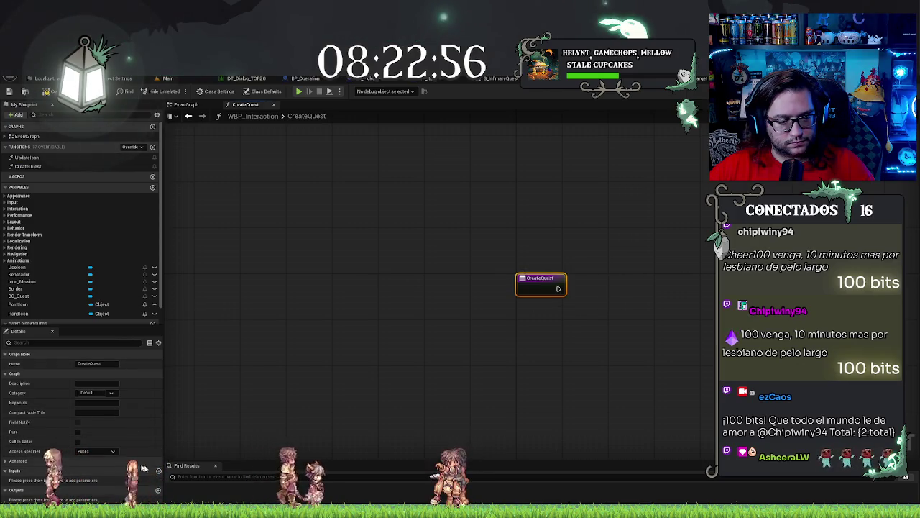
click(159, 470)
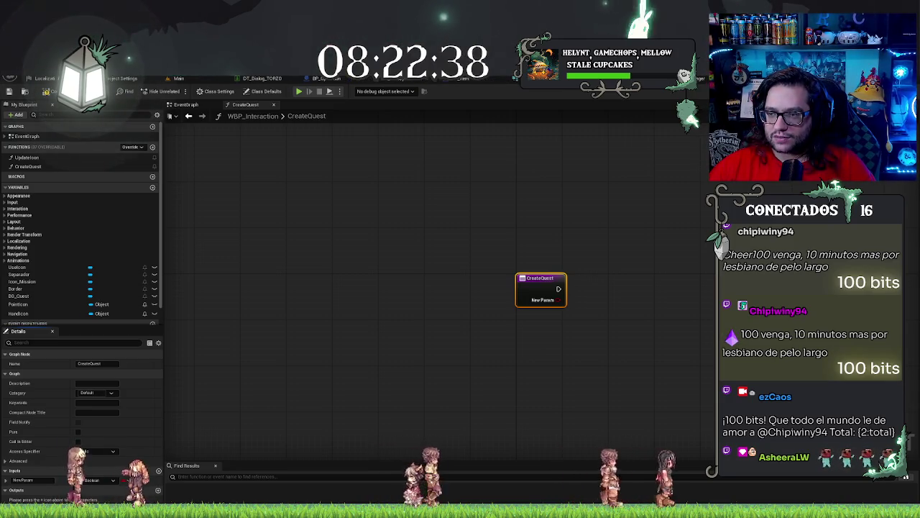
click(696, 104)
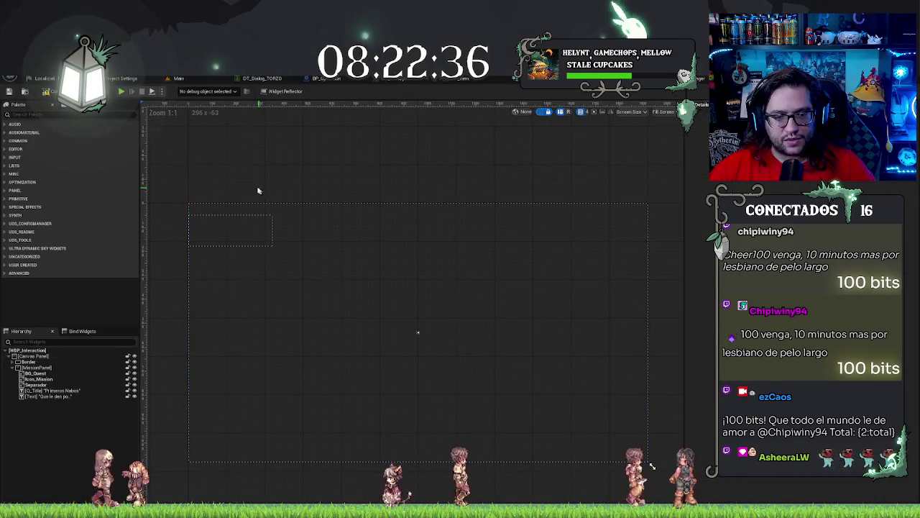
Step: Restore Render Opacity 1 on BG_Quest through Text, then select MissionPanel
click(44, 373)
shift+click(62, 396)
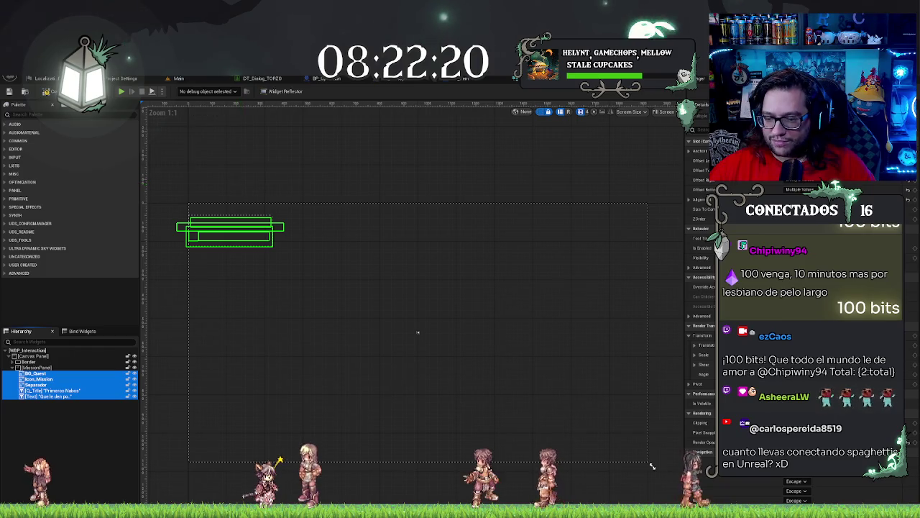
mouse_move(458, 495)
mouse_down()
mouse_move(378, 438)
mouse_move(272, 395)
mouse_up()
drag(244, 348, 267, 316)
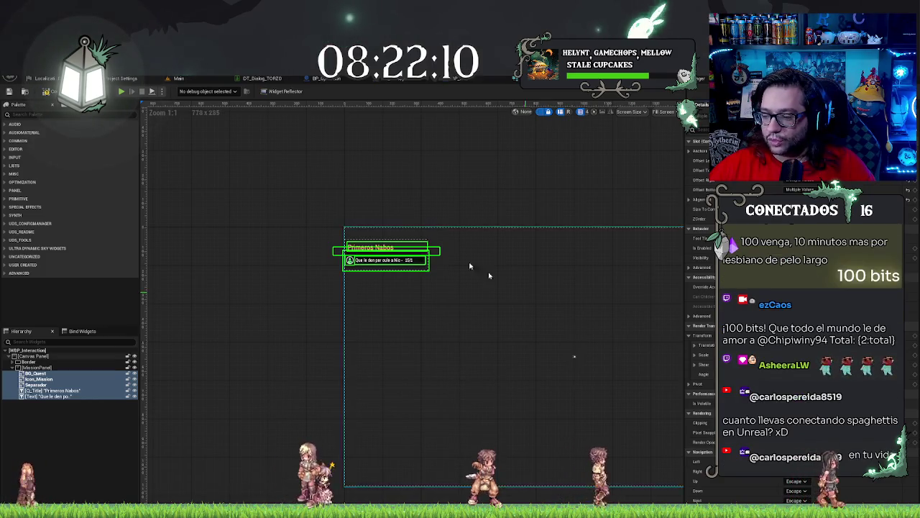
click(194, 254)
scroll(300, 257, up, 5)
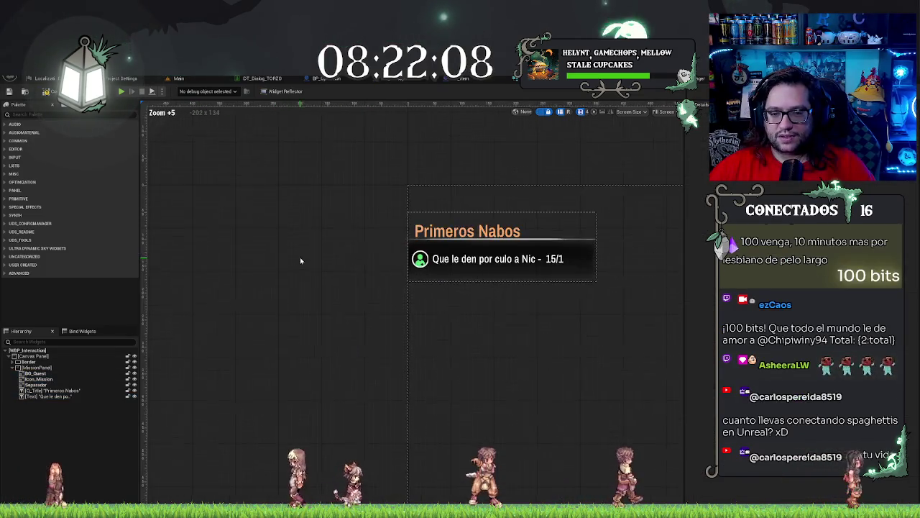
drag(255, 250, 230, 266)
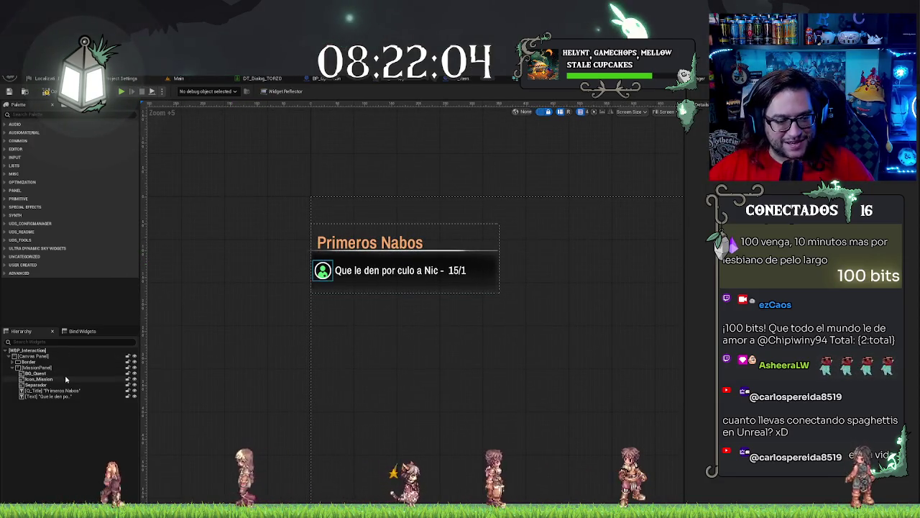
click(43, 368)
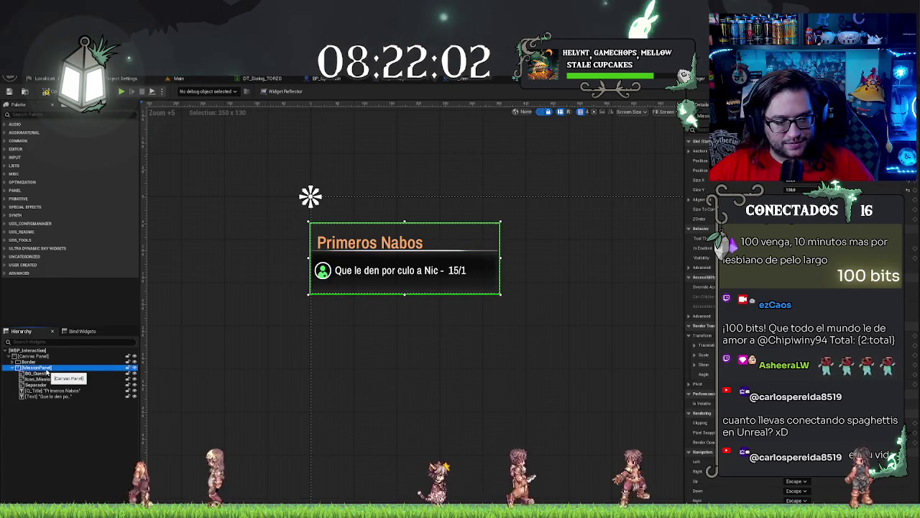
Step: Duplicate MissionPanel and rename the copy TimePanel
key(ctrl+d)
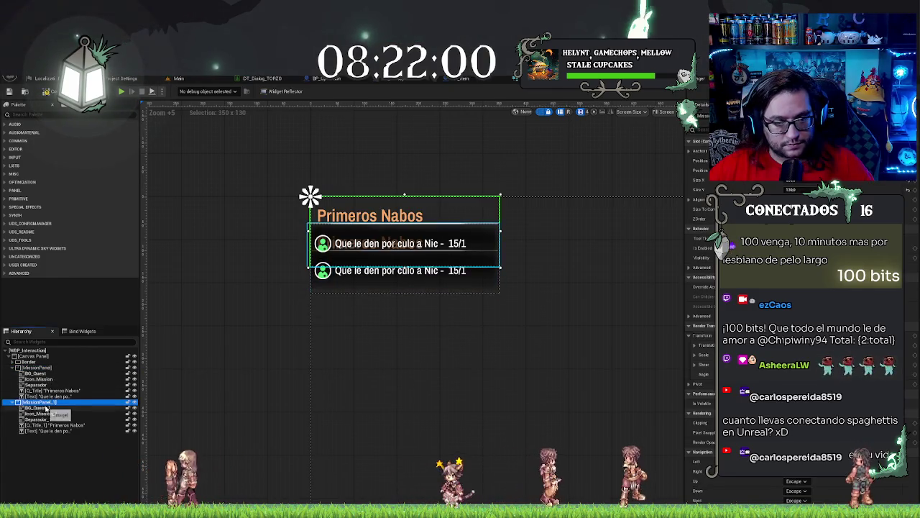
key(F2)
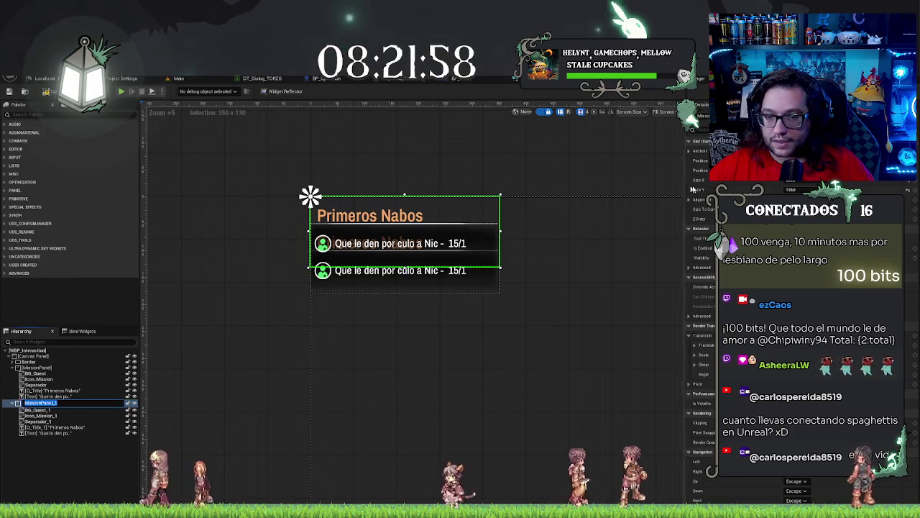
click(50, 403)
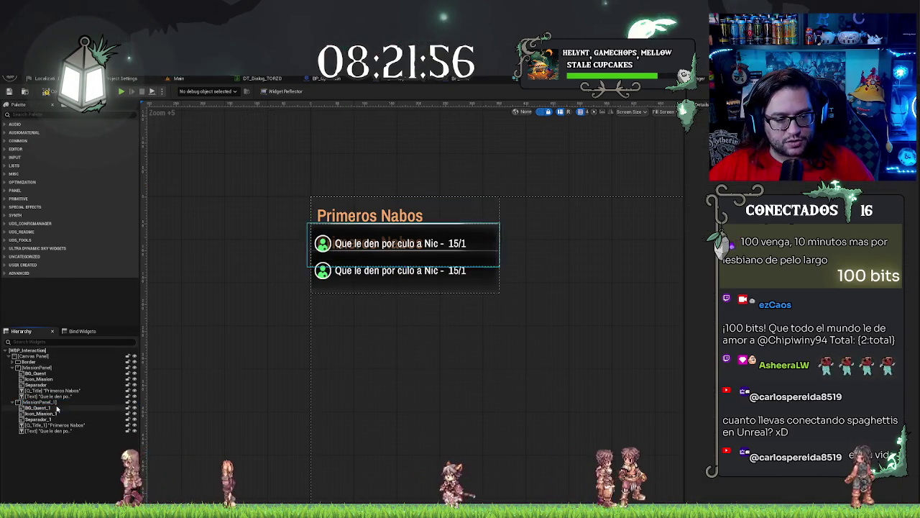
key(F2)
text(TimePanel)
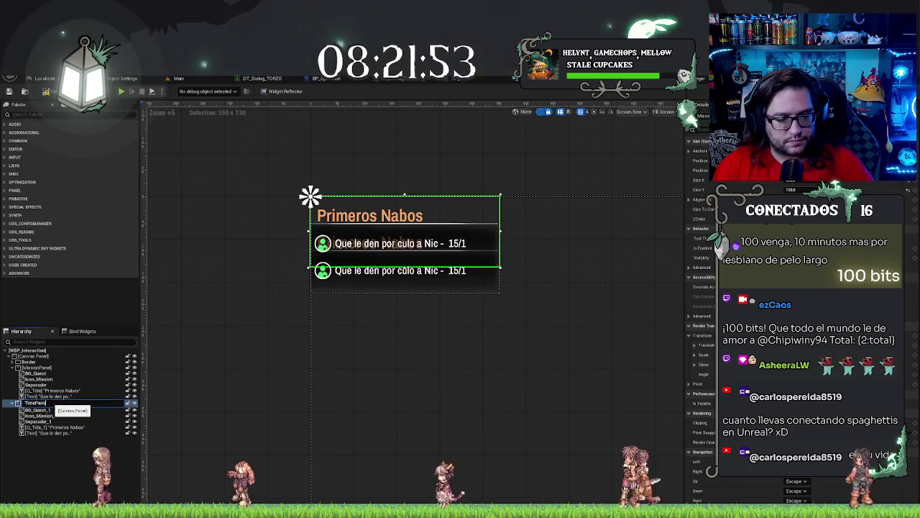
key(Return)
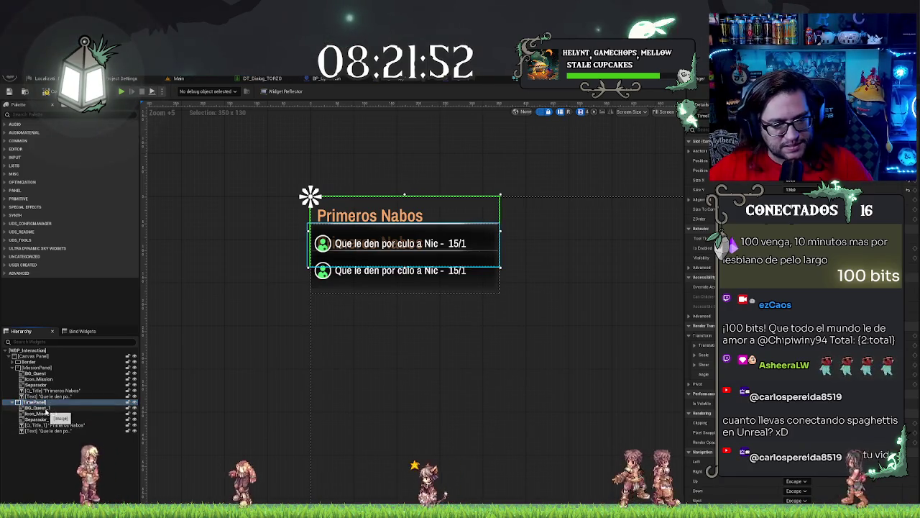
Step: Remove the copied mission icon and rename the copied background to BG_Time
click(46, 409)
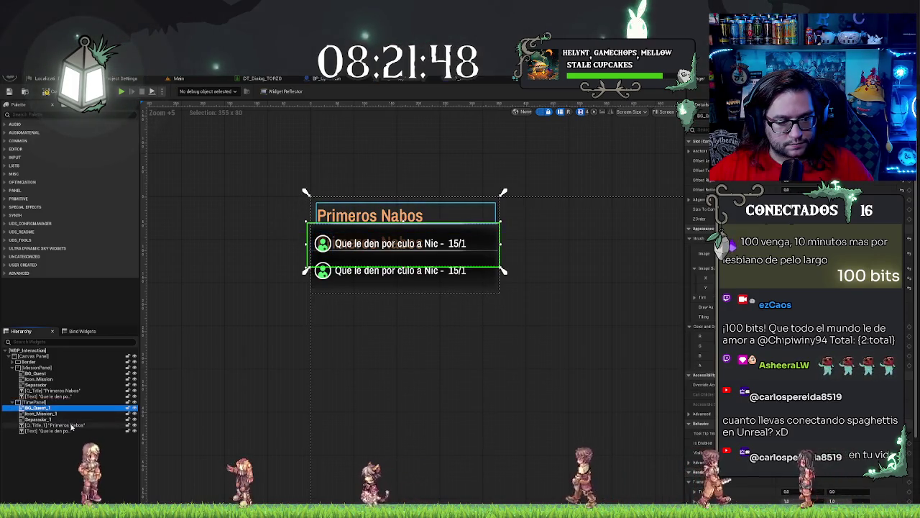
click(71, 426)
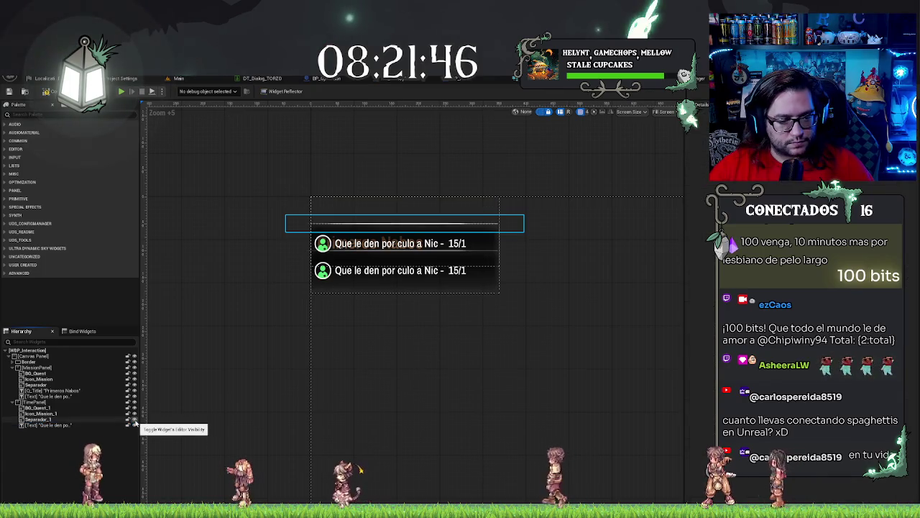
click(62, 416)
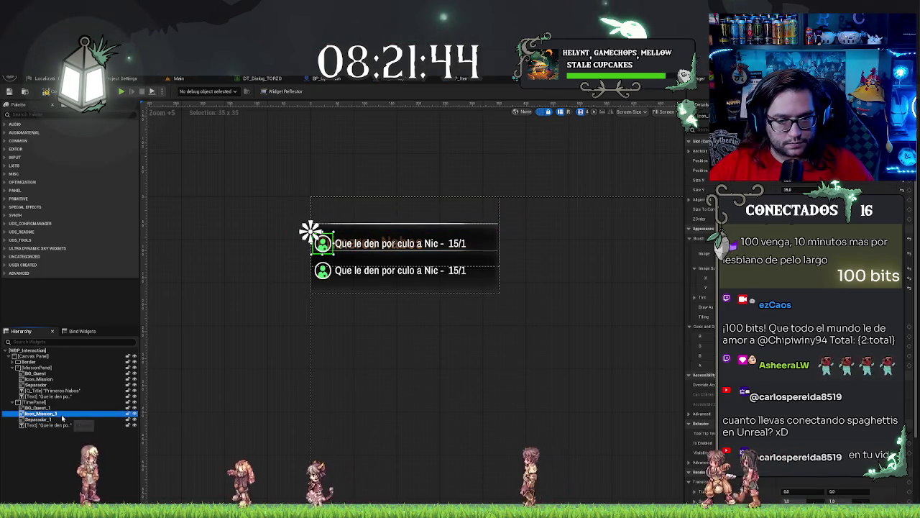
click(44, 408)
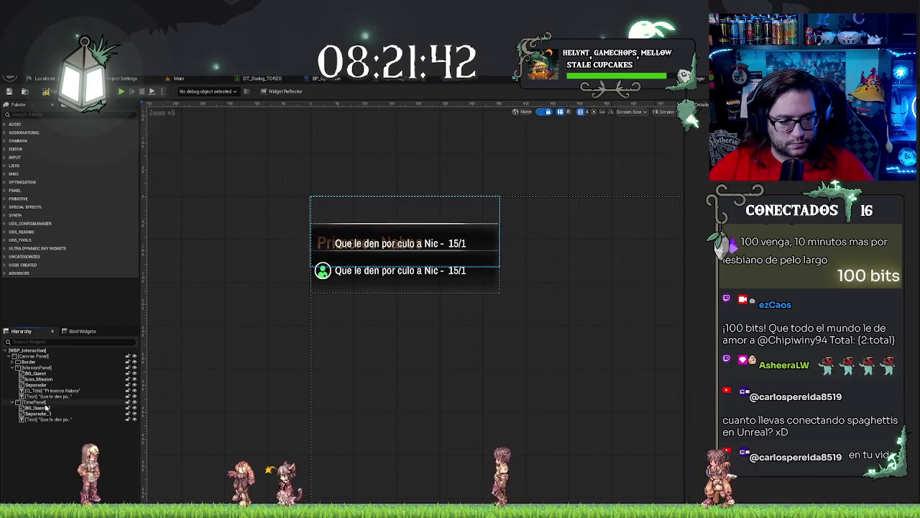
click(46, 409)
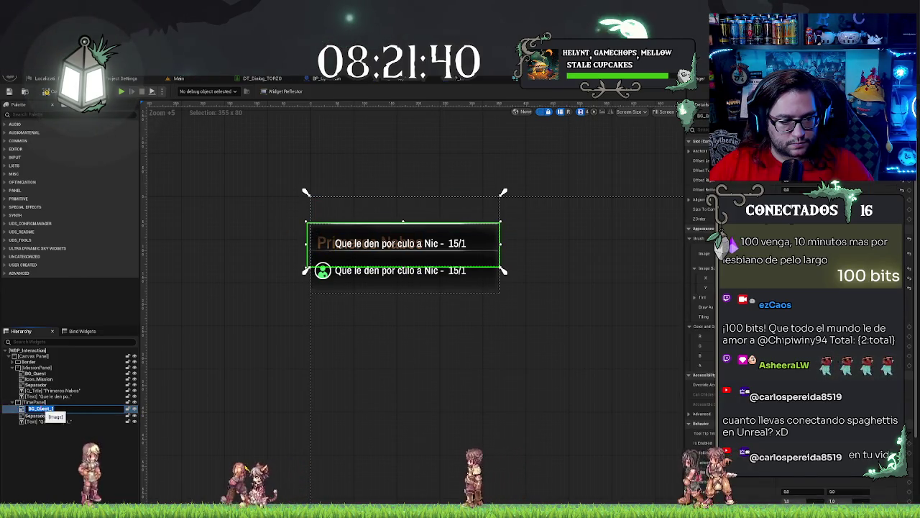
text(BG_Time)
key(Return)
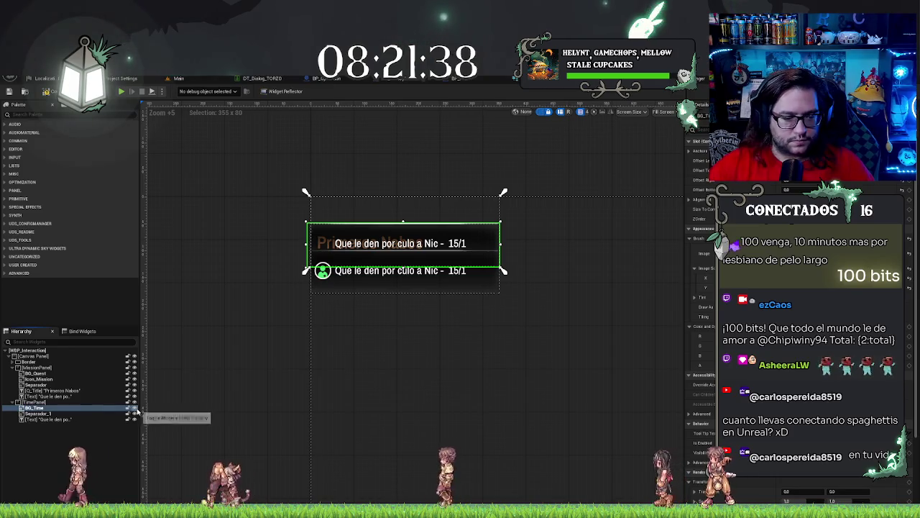
Step: Rename the copied separator to Separador_Time and select the time text widget
click(44, 415)
click(45, 414)
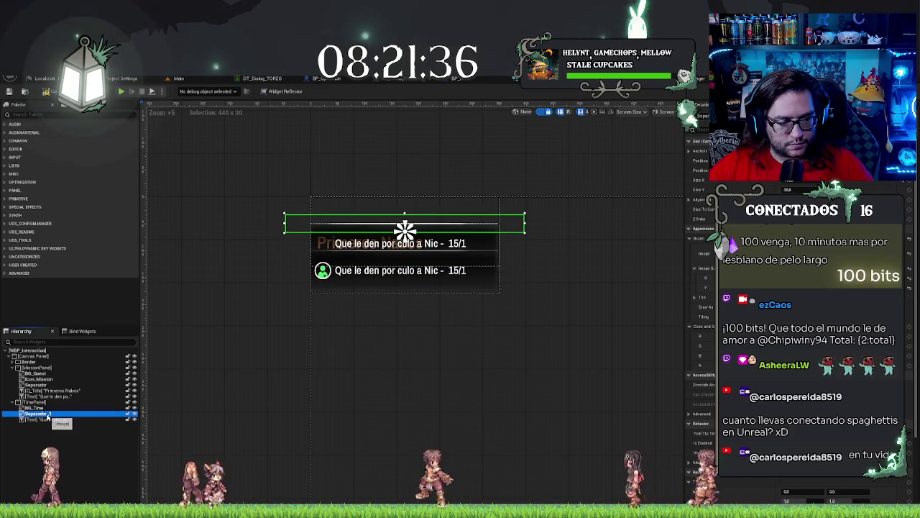
text(Separador_Time)
key(Return)
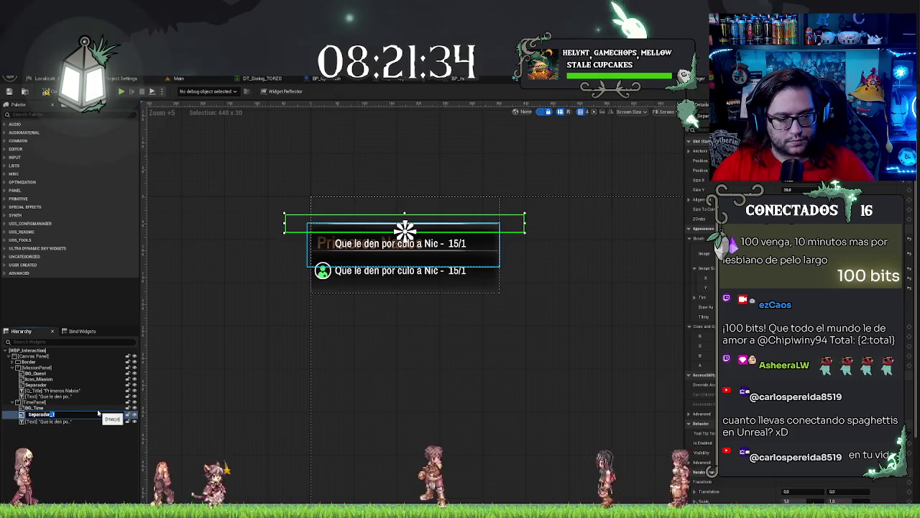
click(99, 419)
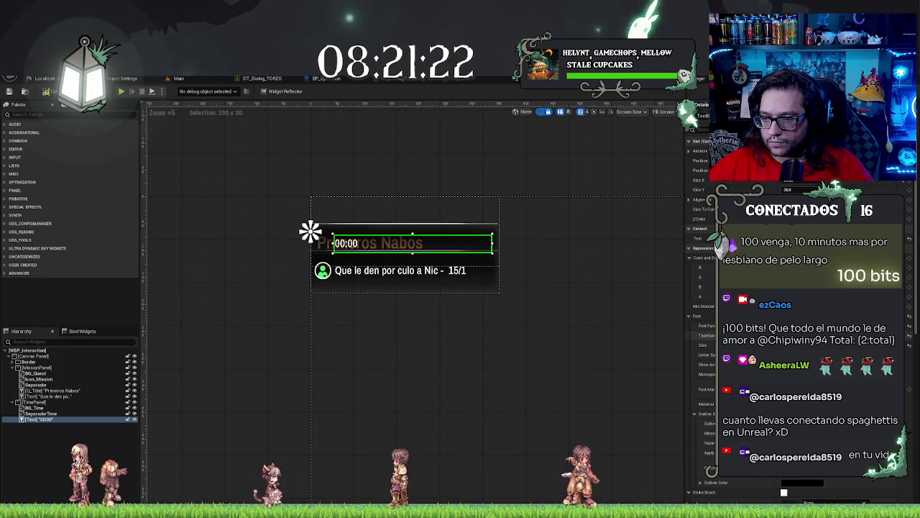
Step: Enlarge the 00:00 text's font size, then select the TimePanel
mouse_move(748, 344)
mouse_down()
mouse_move(776, 344)
mouse_move(747, 344)
mouse_up()
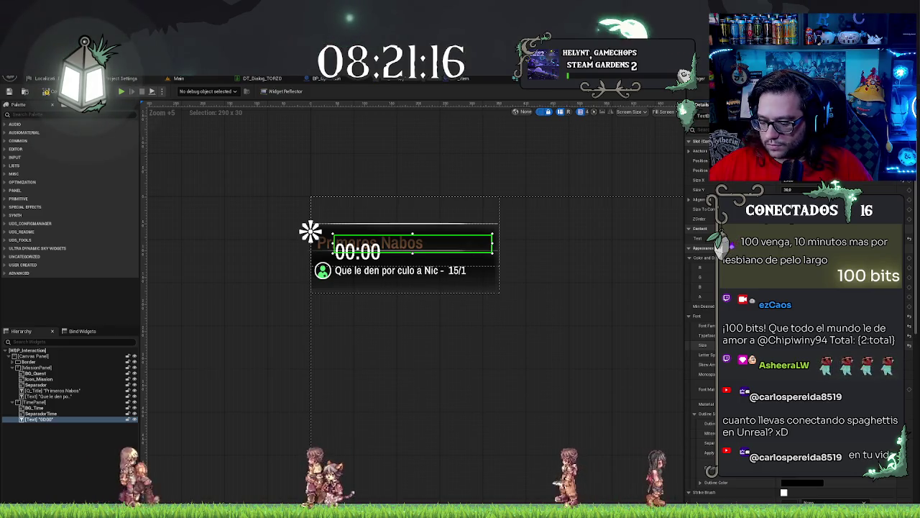
drag(748, 344, 758, 344)
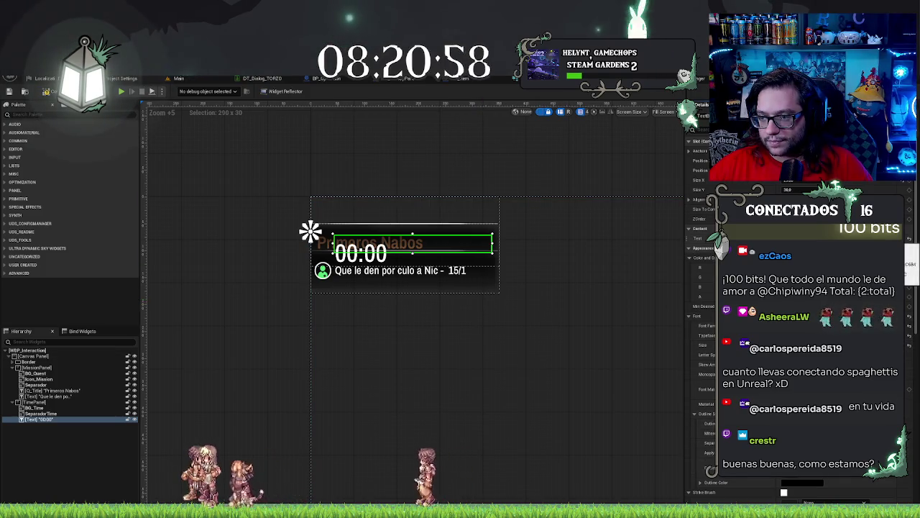
scroll(701, 323, down, 5)
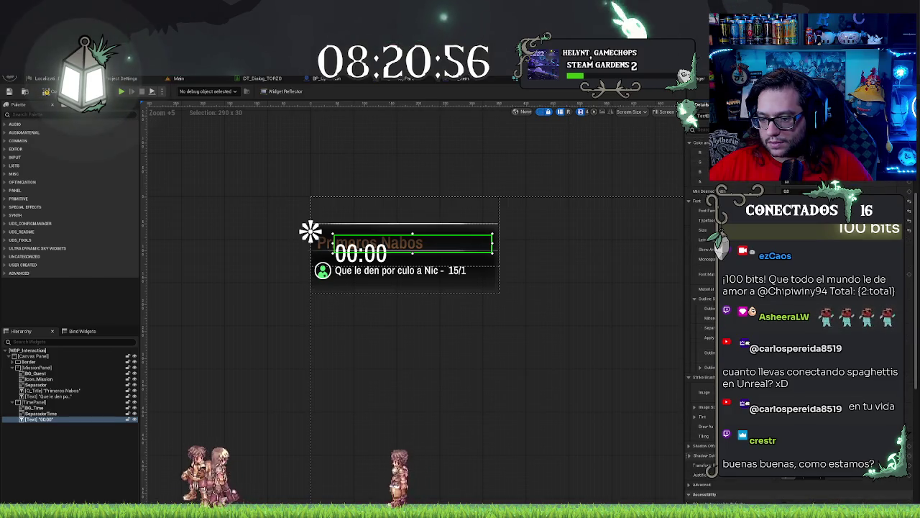
click(57, 402)
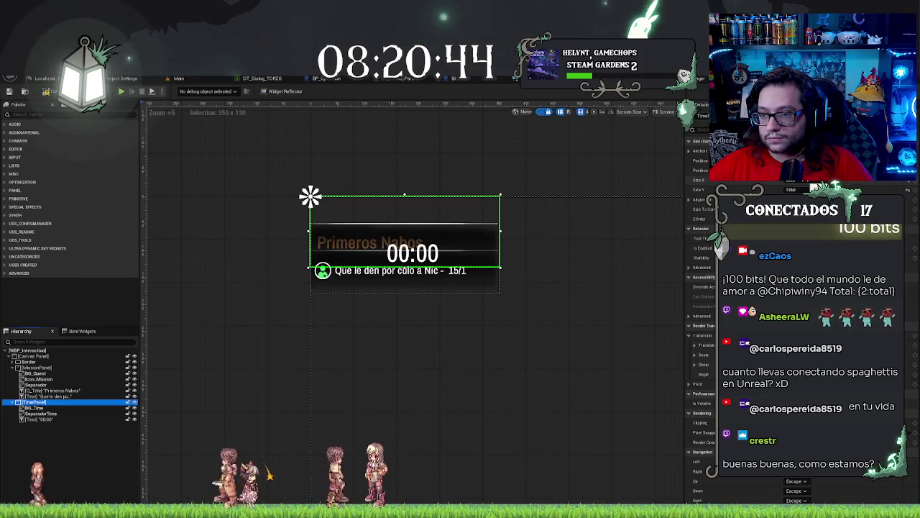
Step: Set the TimePanel height to 100, keeping its width at 350
mouse_move(790, 180)
mouse_down()
mouse_move(777, 180)
mouse_move(798, 190)
mouse_move(758, 190)
mouse_move(819, 190)
mouse_move(766, 189)
mouse_up()
key(ctrl+z)
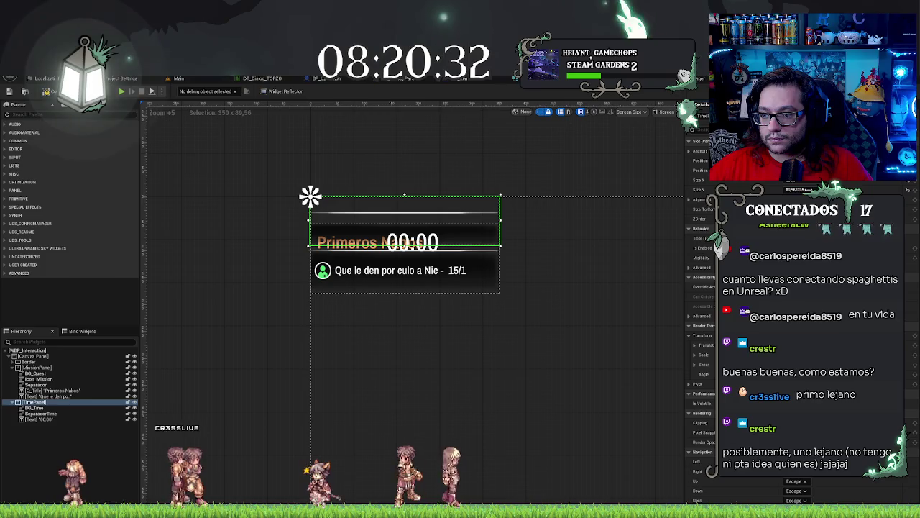
text(100)
key(Return)
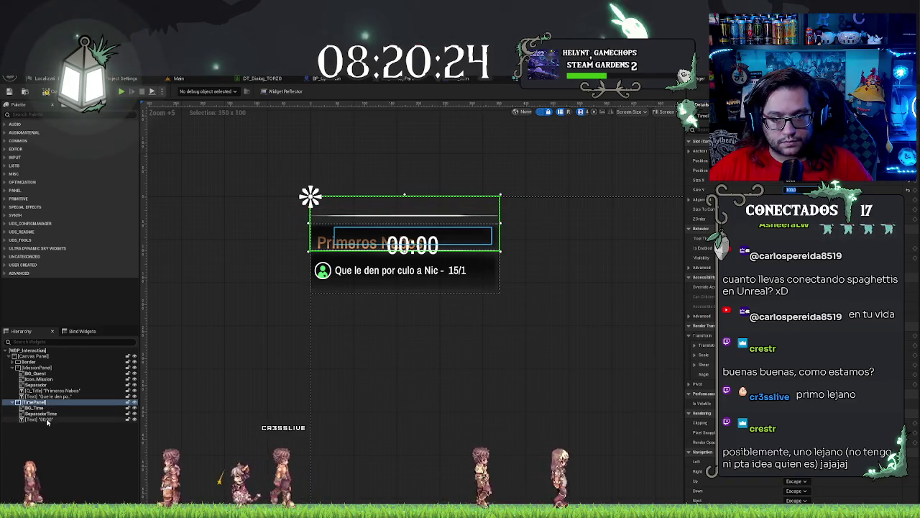
Step: Make BG_Time 100 tall and move the TimePanel below the mission panel
click(36, 408)
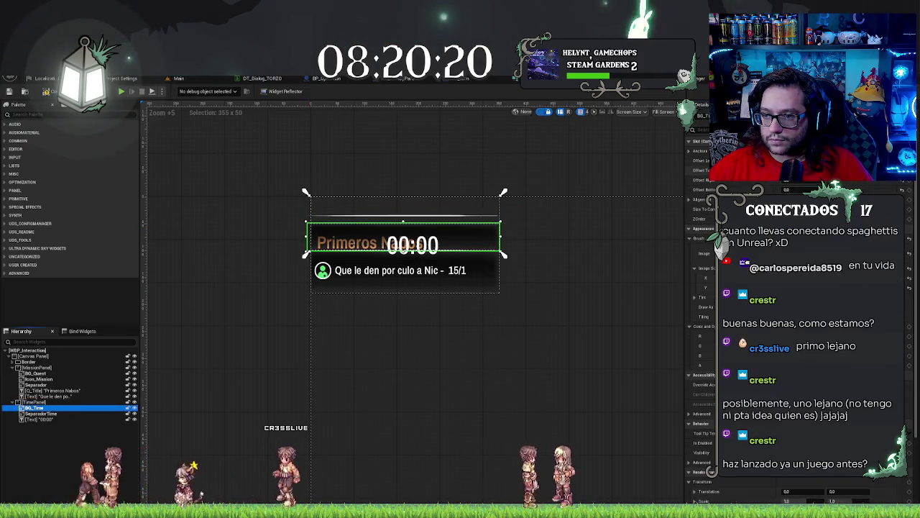
key(Return)
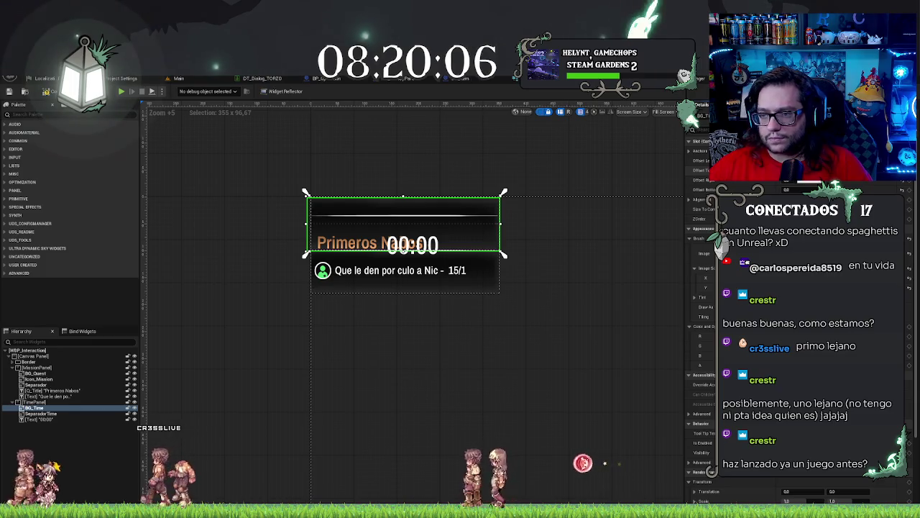
key(Return)
click(32, 402)
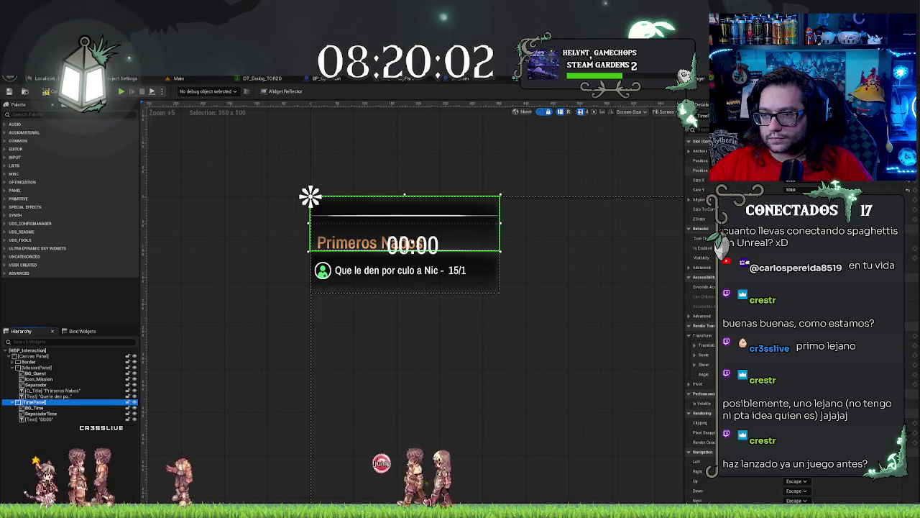
key(Down)
key(Down)
key(Down)
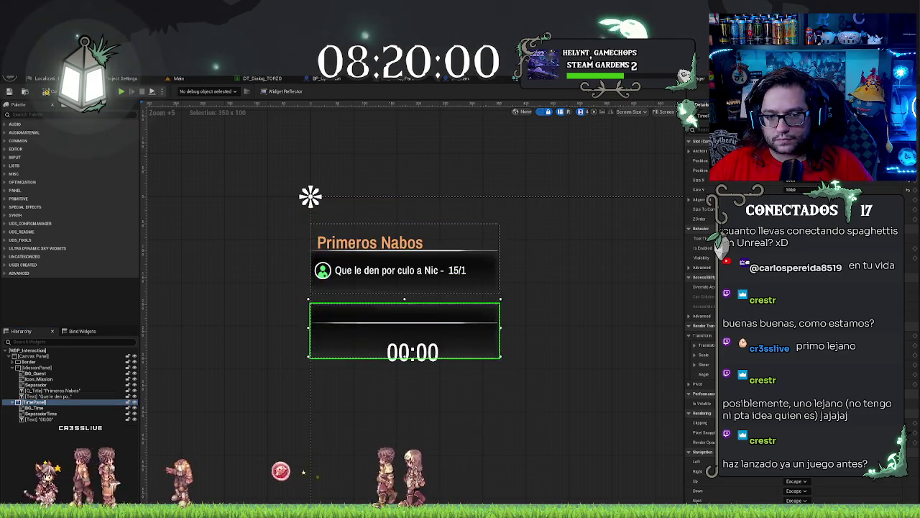
Step: Nudge the time panel slightly lower, then open Day at the Office Prologue in Steam
key(Down)
key(Down)
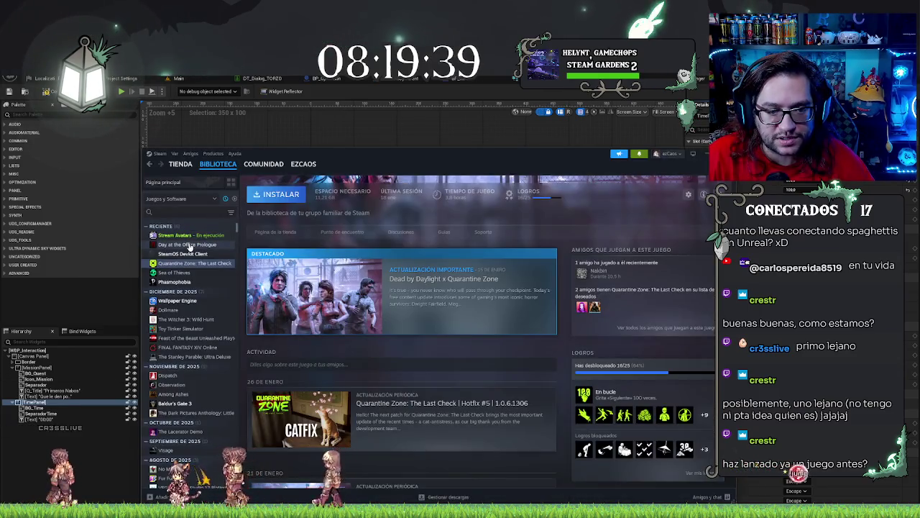
click(188, 245)
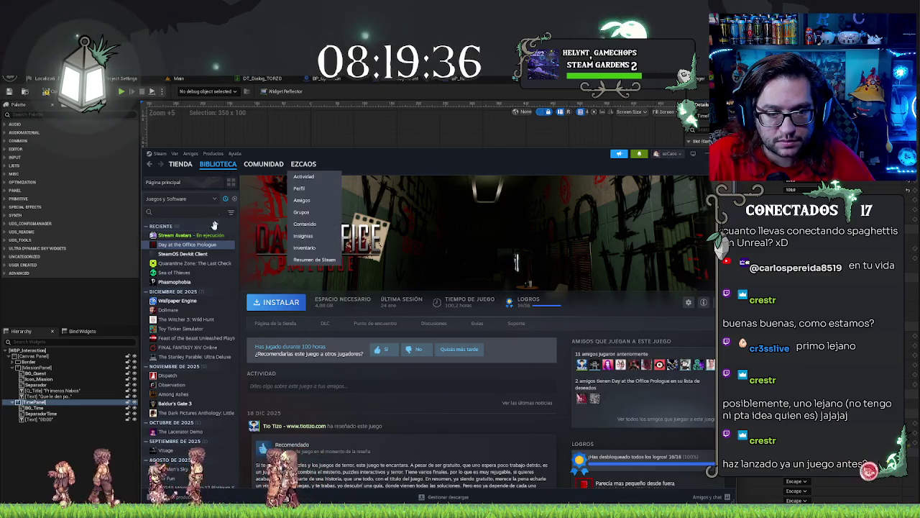
Step: View the Day at the Office Prologue store page, then leave Steam for the editor
click(276, 323)
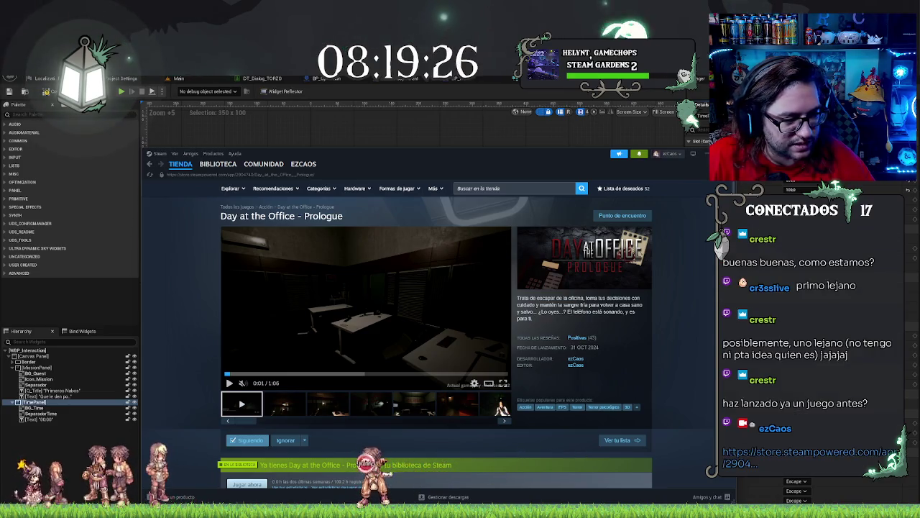
key(alt+Tab)
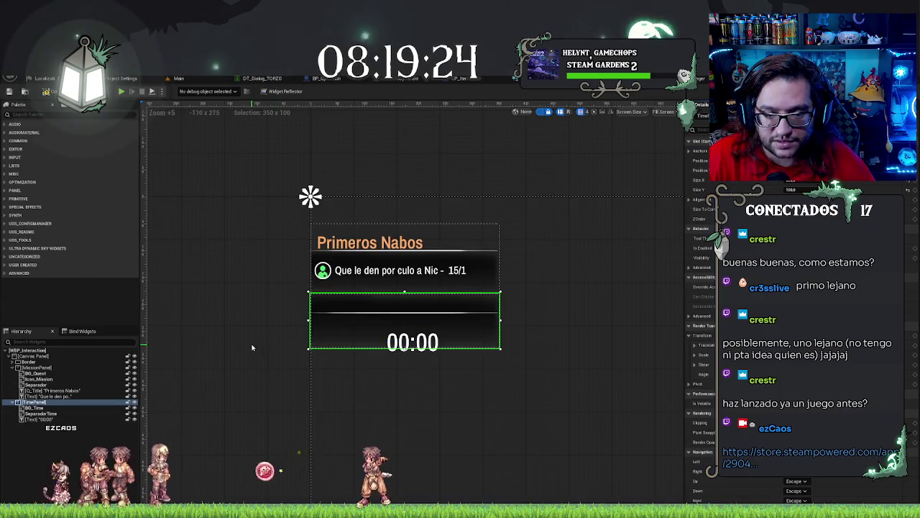
Step: Reposition the time panel slightly on the canvas and deselect it
scroll(261, 340, up, 10)
scroll(264, 307, down, 3)
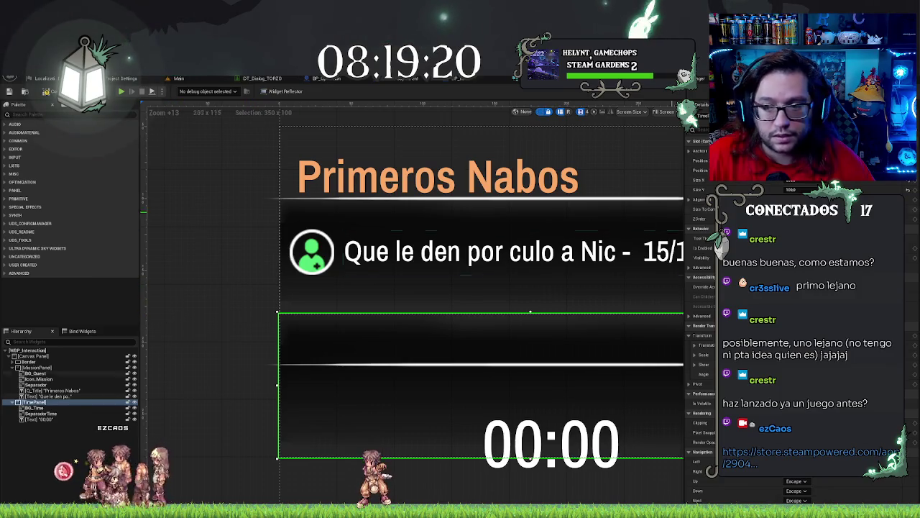
mouse_move(530, 312)
mouse_down()
mouse_move(529, 273)
mouse_move(530, 338)
mouse_move(530, 299)
mouse_up()
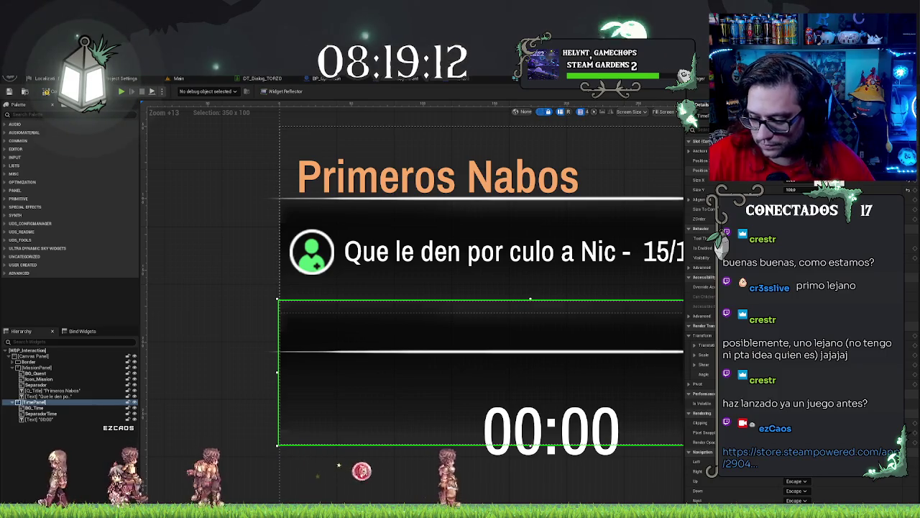
key(Escape)
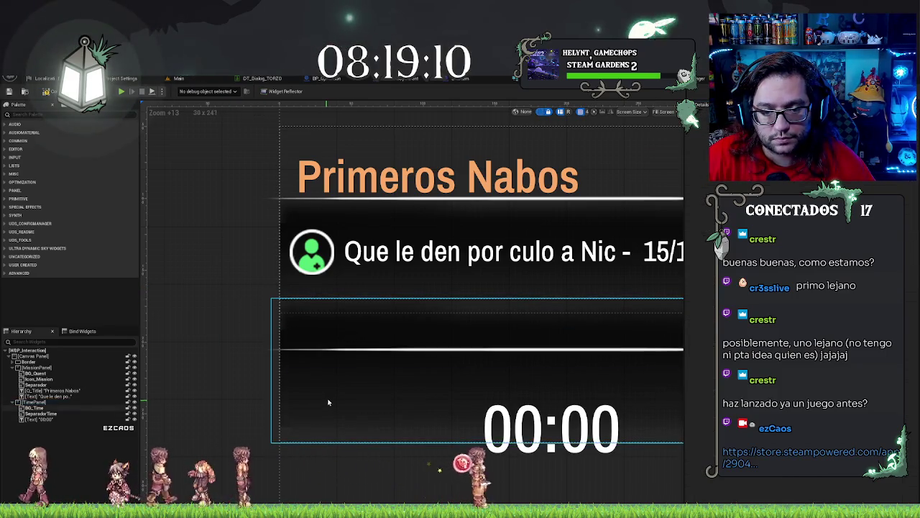
Step: Try a 0 height on SeparadorTime, then undo back to its height of 30
click(43, 414)
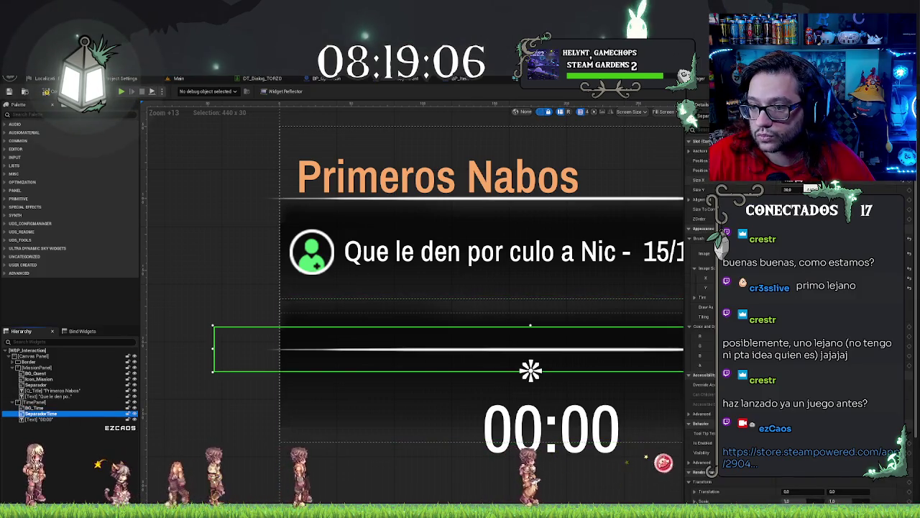
click(796, 191)
text(0)
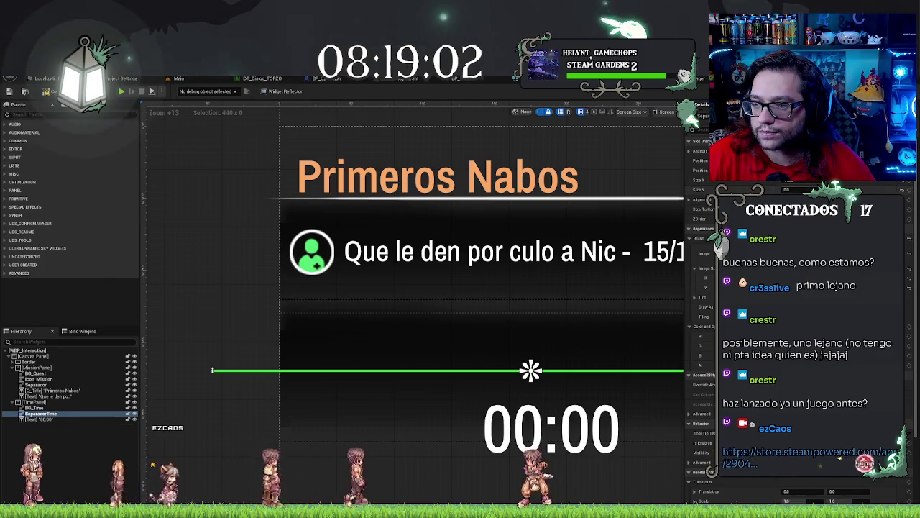
key(ctrl+z)
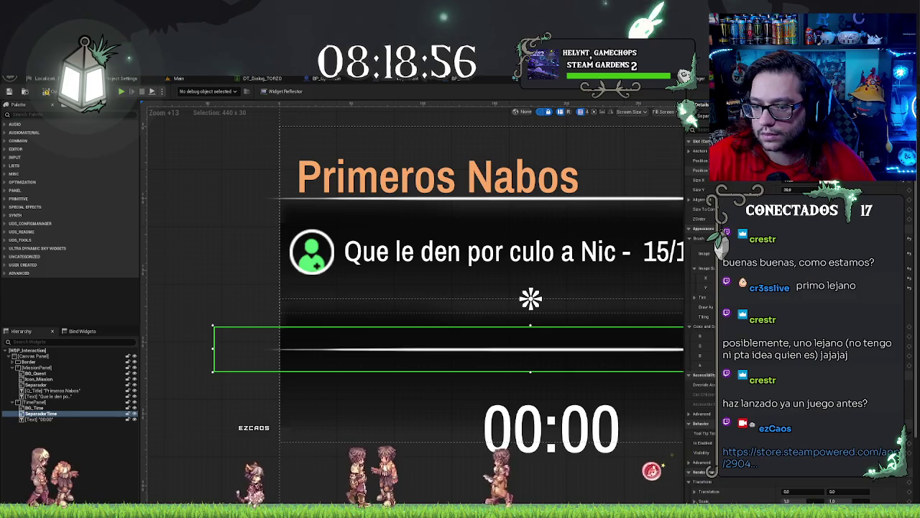
key(ctrl+z)
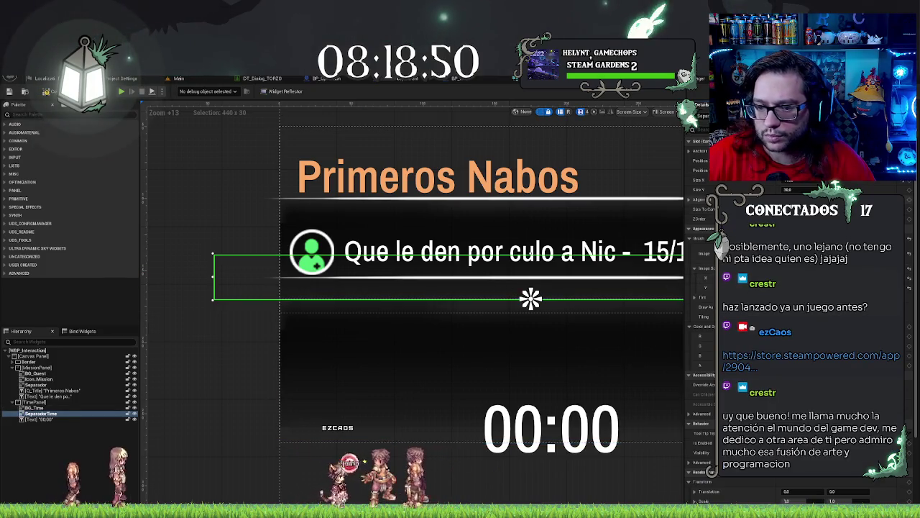
key(ctrl+z)
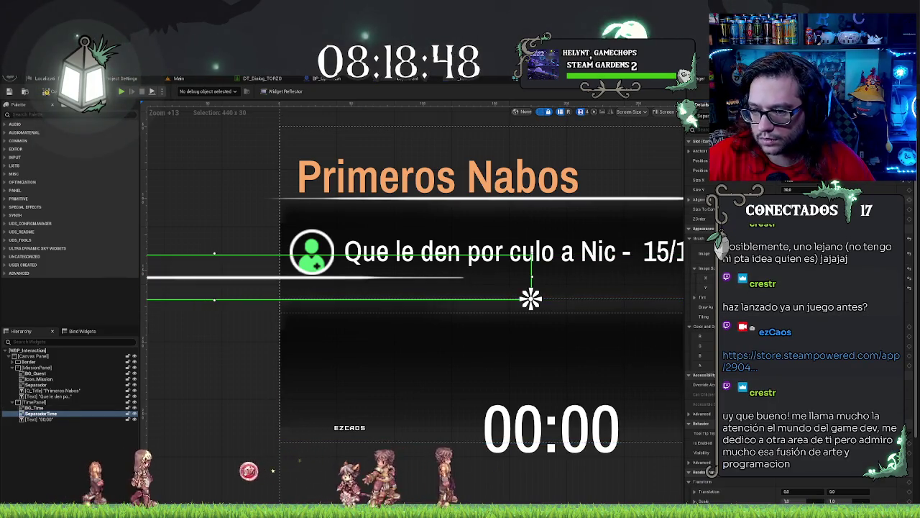
key(ctrl+z)
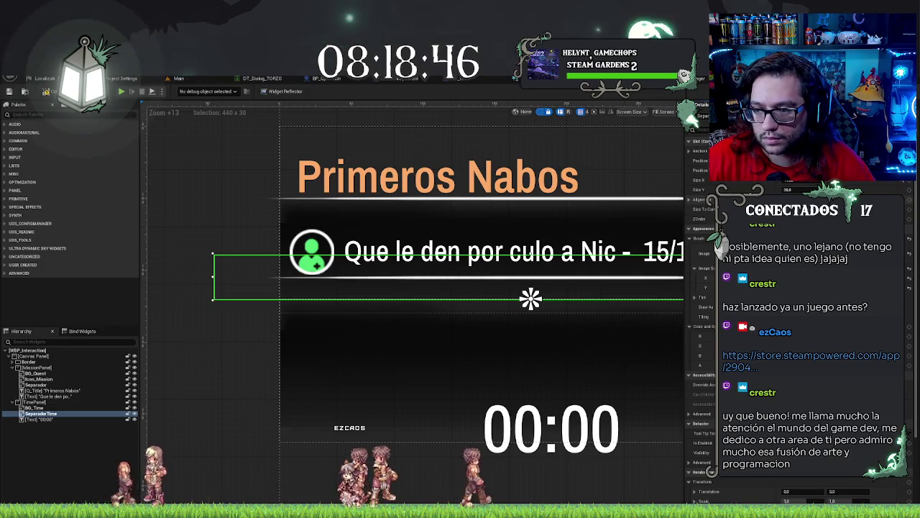
click(247, 427)
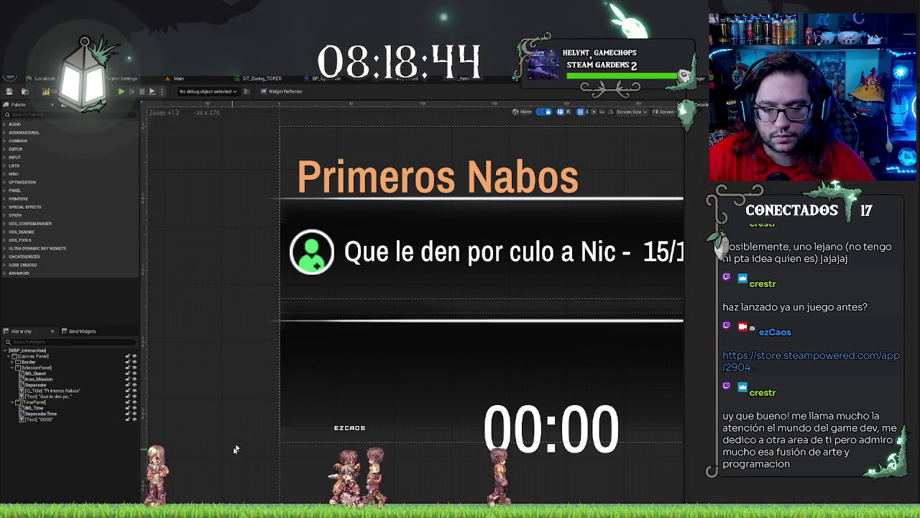
Step: Nudge the SeparadorTime line up two steps toward the panel top
scroll(248, 427, down, 4)
scroll(248, 427, up, 3)
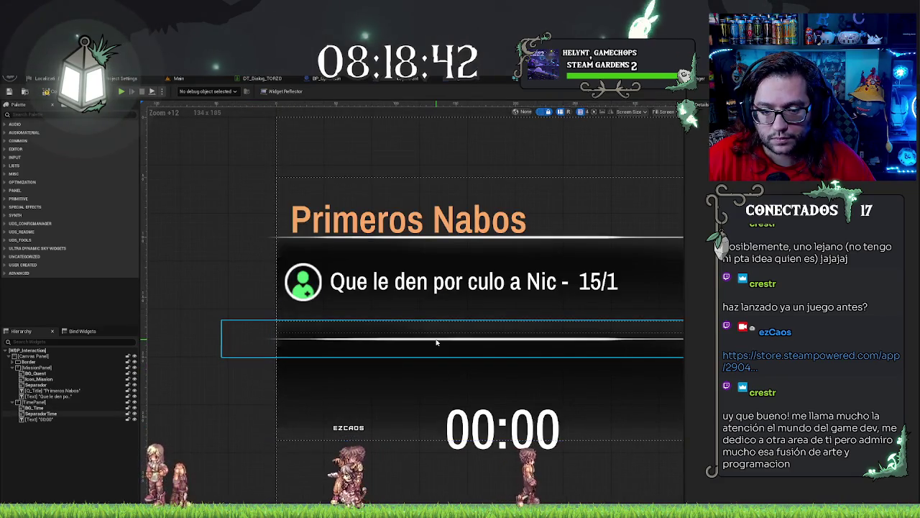
click(438, 342)
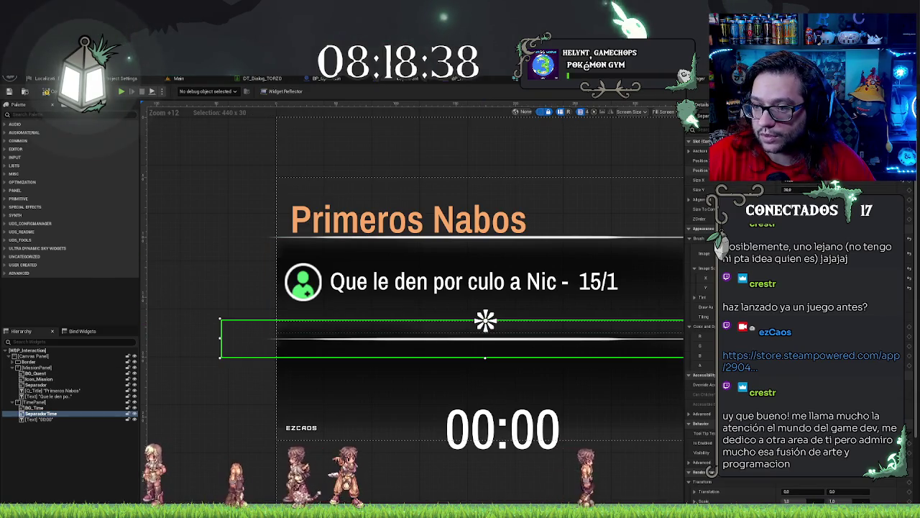
key(Up)
key(Up)
key(Up)
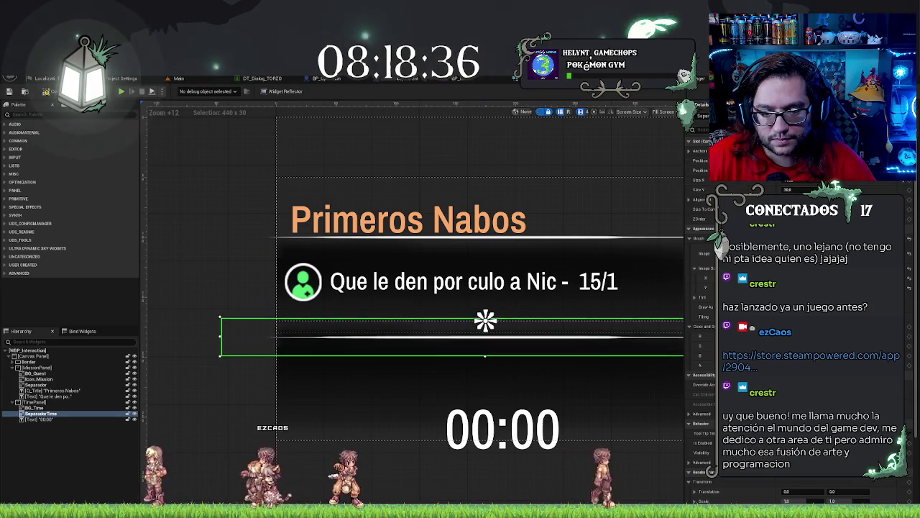
key(Up)
key(Up)
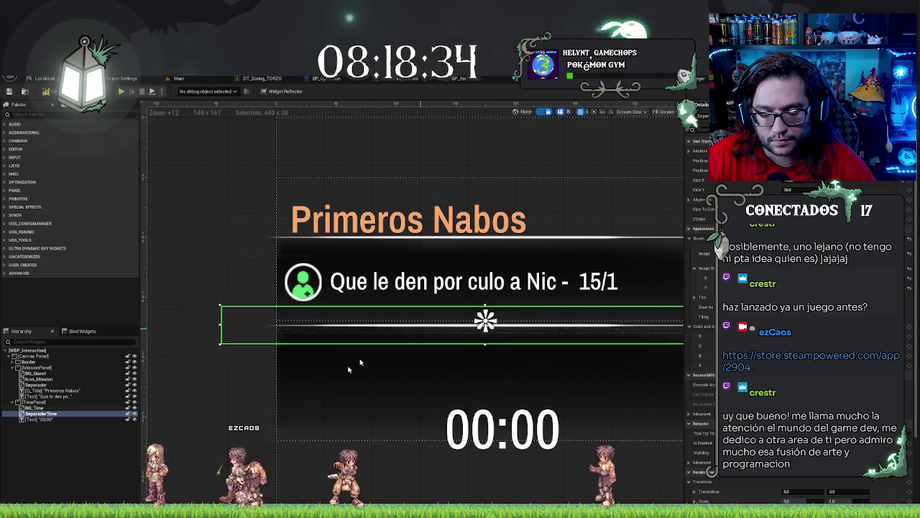
click(360, 362)
scroll(265, 472, down, 3)
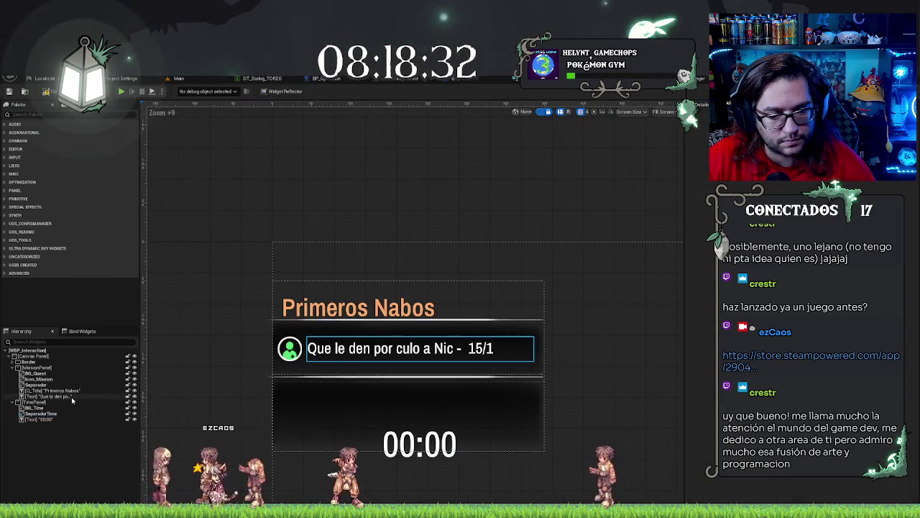
Step: Shrink the TimePanel's Size Y below 100, pulling the 00:00 text up
click(405, 403)
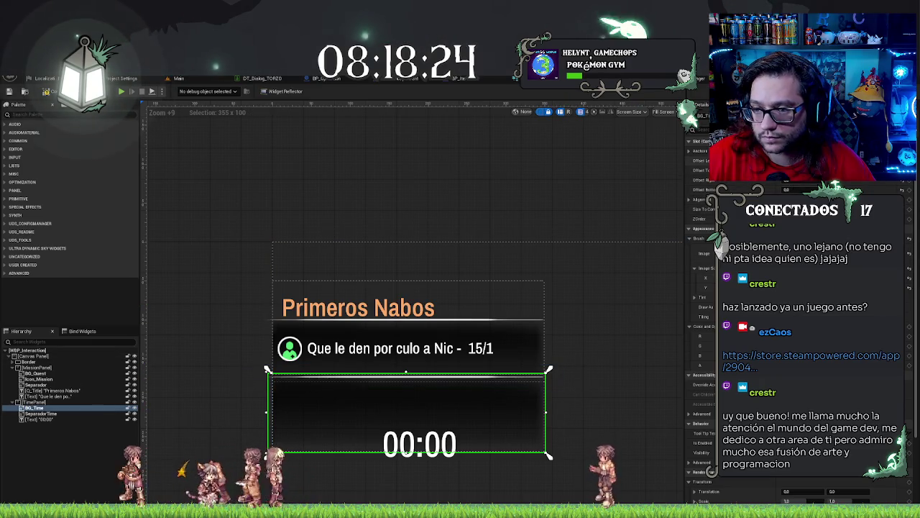
click(40, 403)
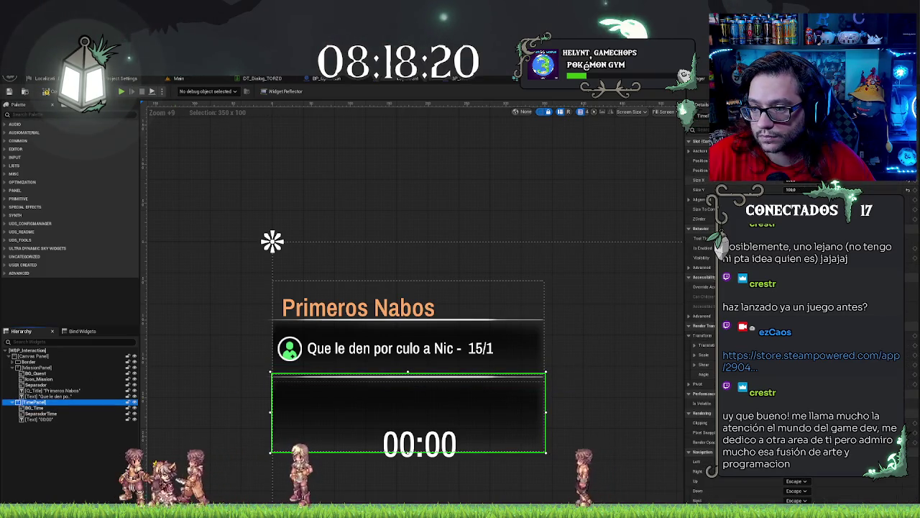
drag(807, 188, 788, 188)
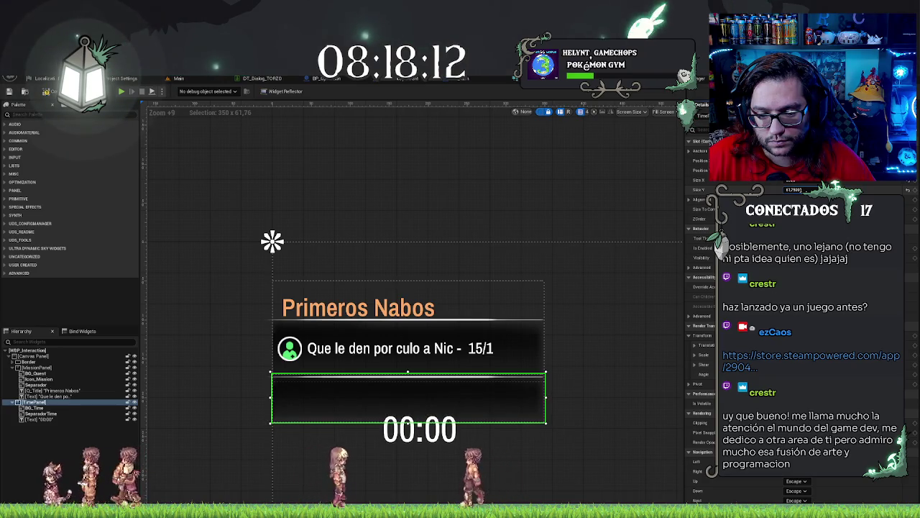
click(51, 419)
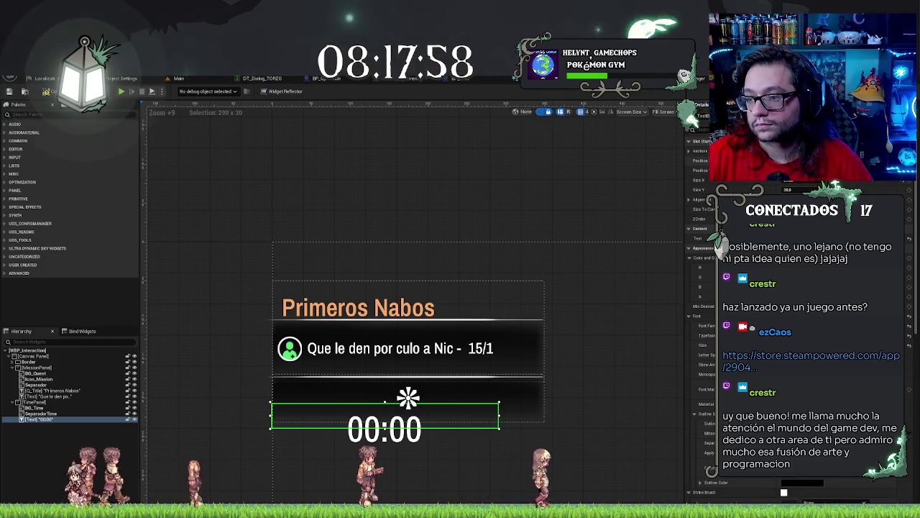
Step: Centre the 00:00 timer text within the timer panel
key(Return)
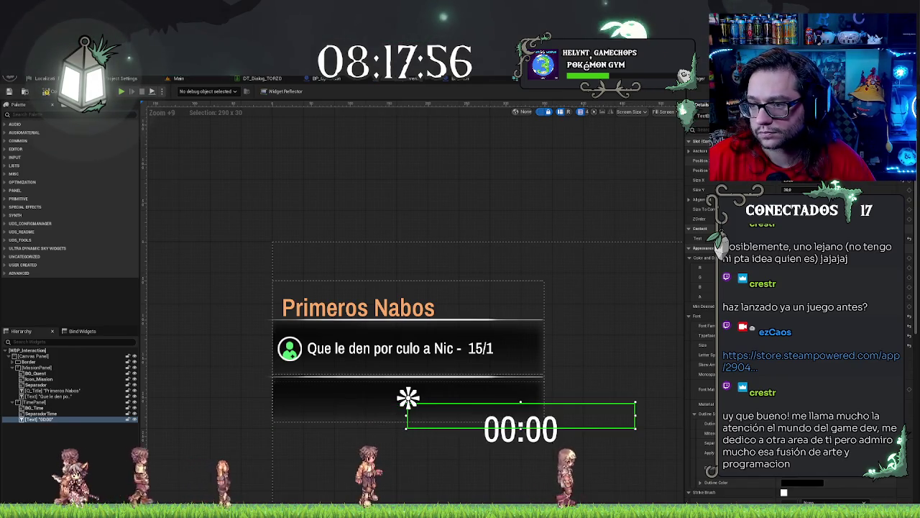
key(Return)
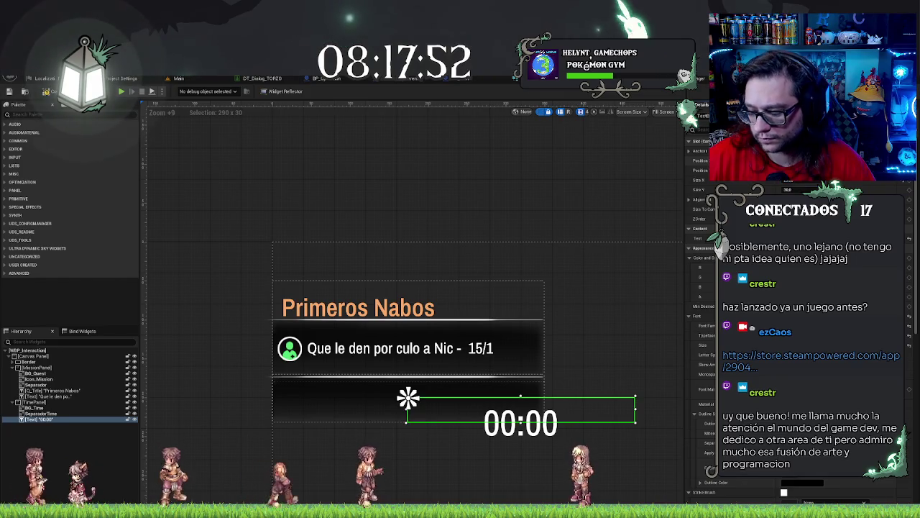
key(Return)
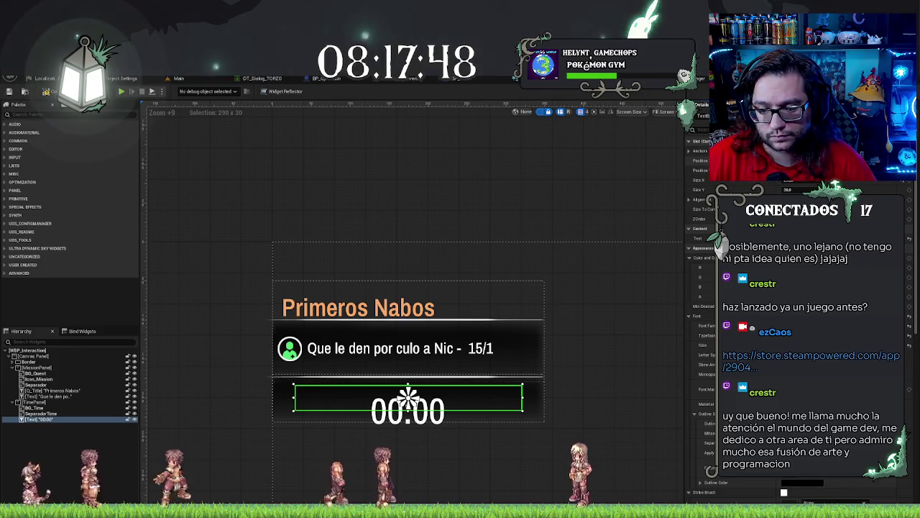
scroll(698, 302, down, 3)
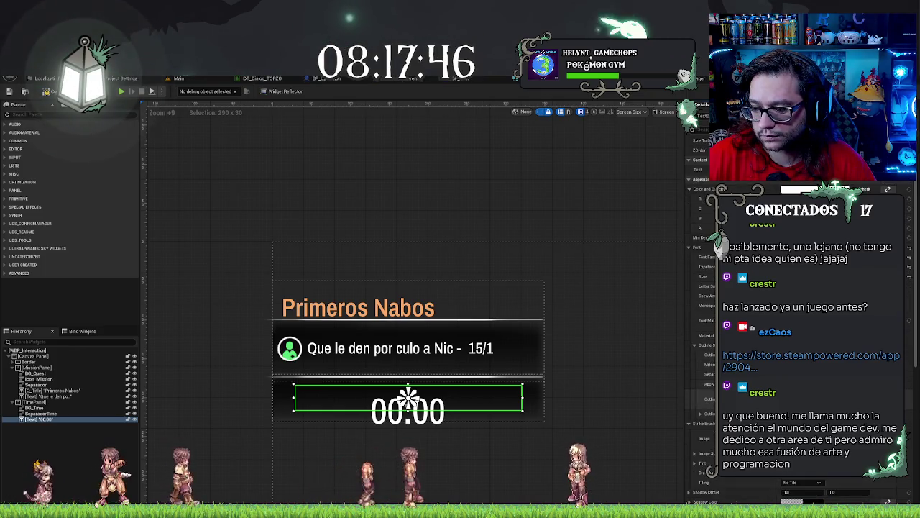
scroll(698, 302, up, 3)
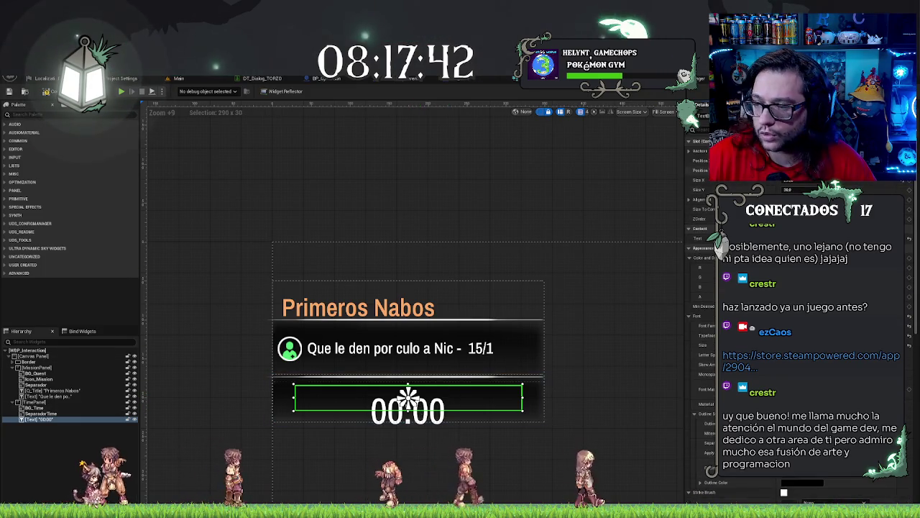
Step: Give the timer text height 50, font size 32, and wider letter spacing
drag(803, 189, 834, 190)
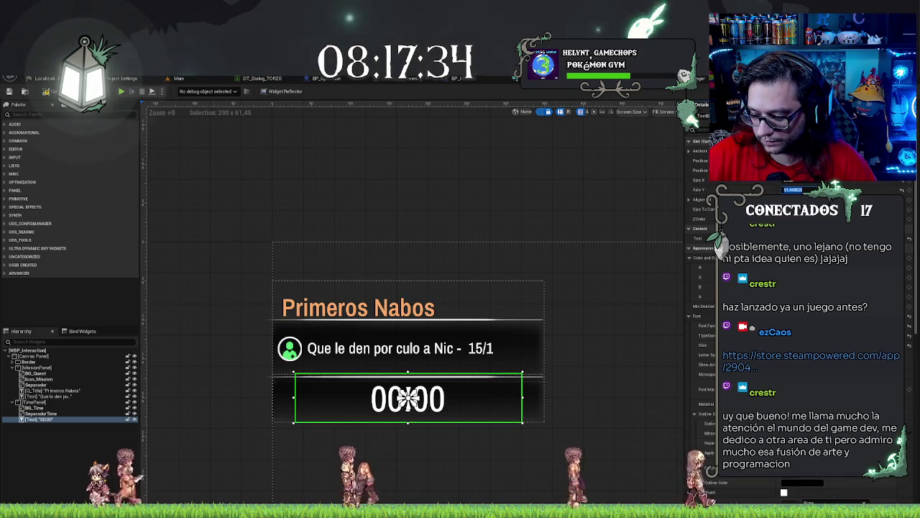
text(60)
key(Return)
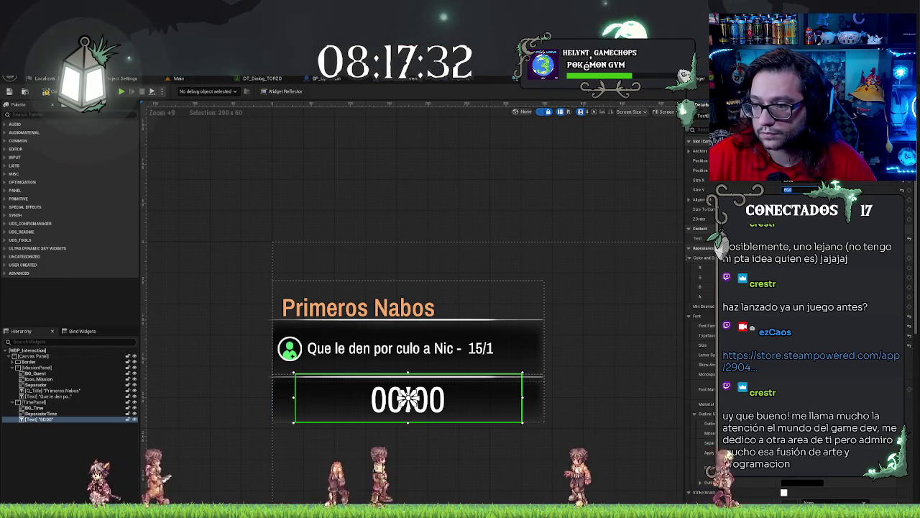
click(791, 345)
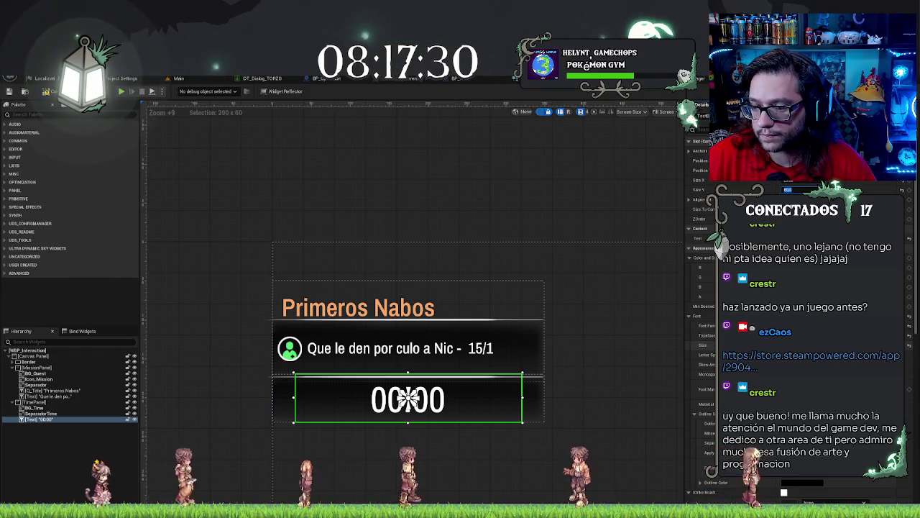
text(32)
key(Return)
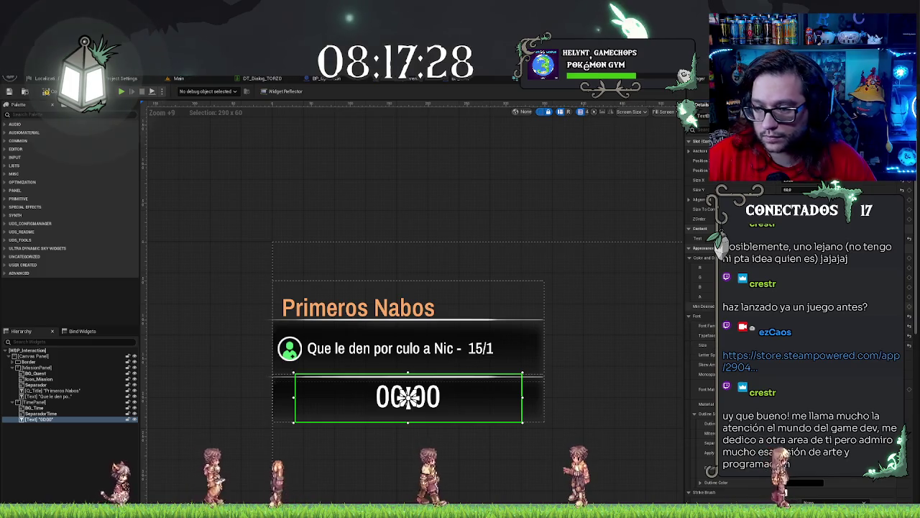
click(807, 189)
text(50)
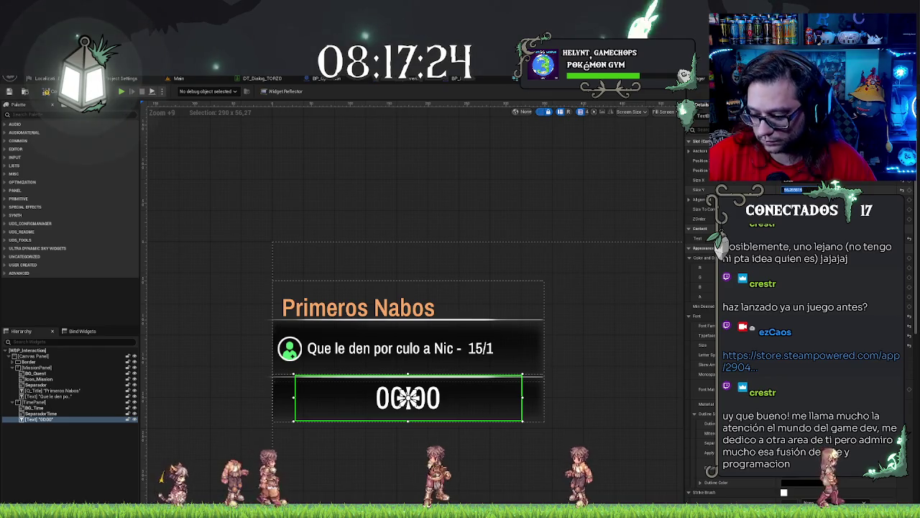
key(Return)
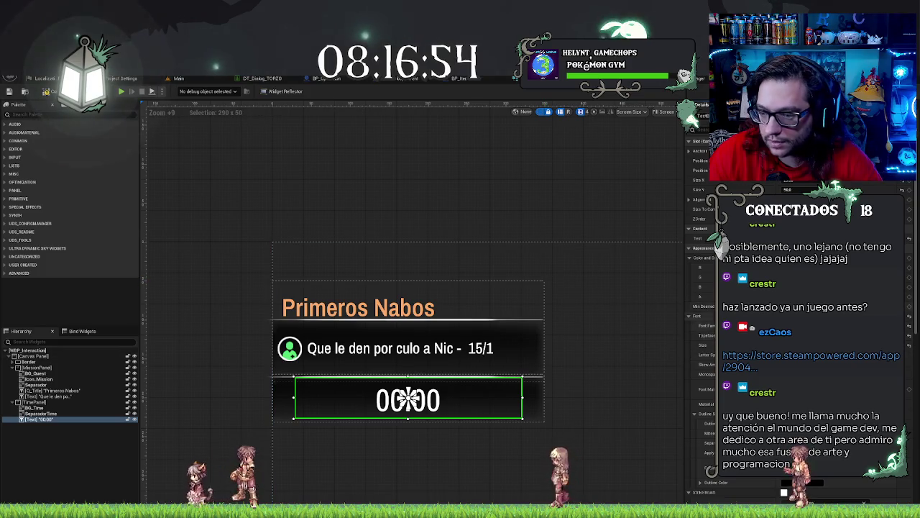
key(Return)
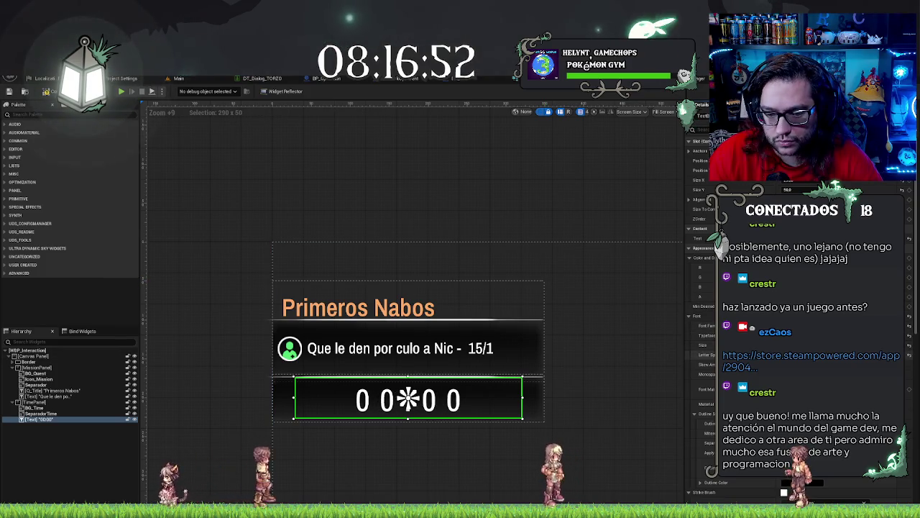
Step: Reduce the timer digits' letter spacing slightly and check the result on the canvas
key(Return)
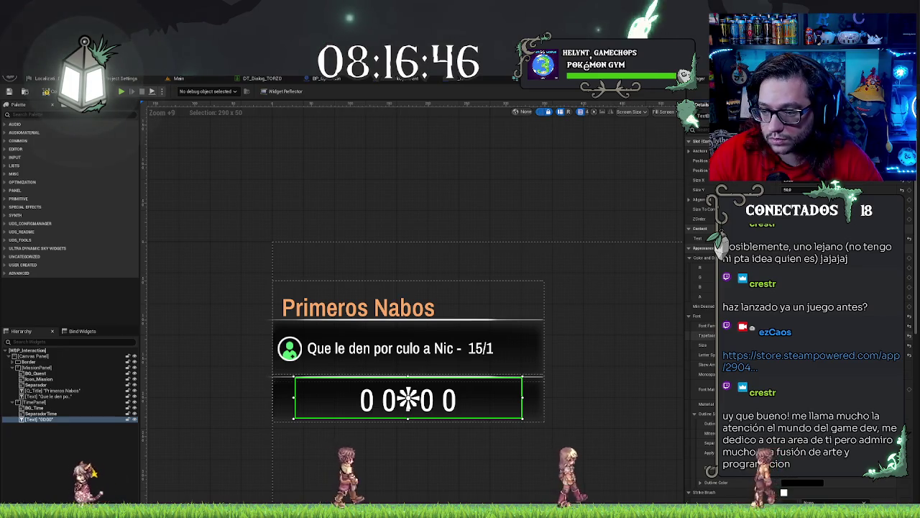
click(409, 189)
scroll(353, 264, down, 6)
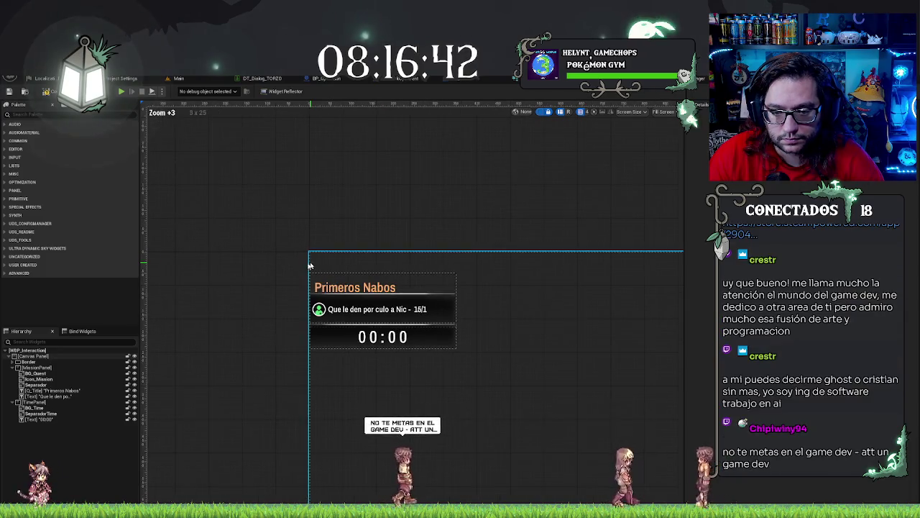
scroll(254, 275, up, 4)
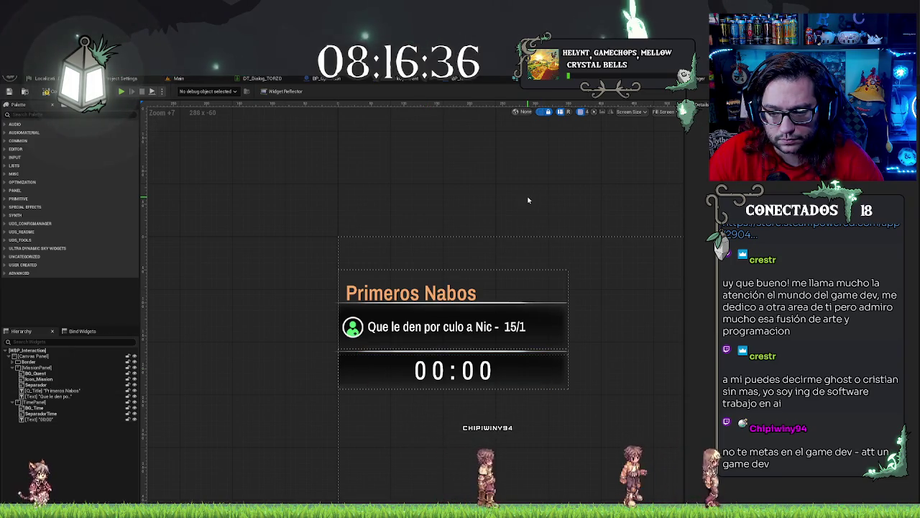
scroll(525, 199, down, 2)
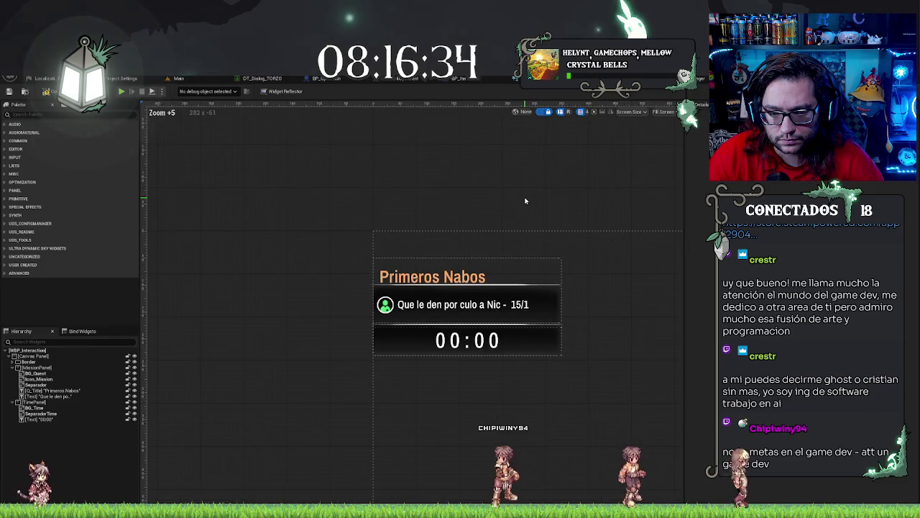
scroll(526, 199, up, 3)
click(56, 403)
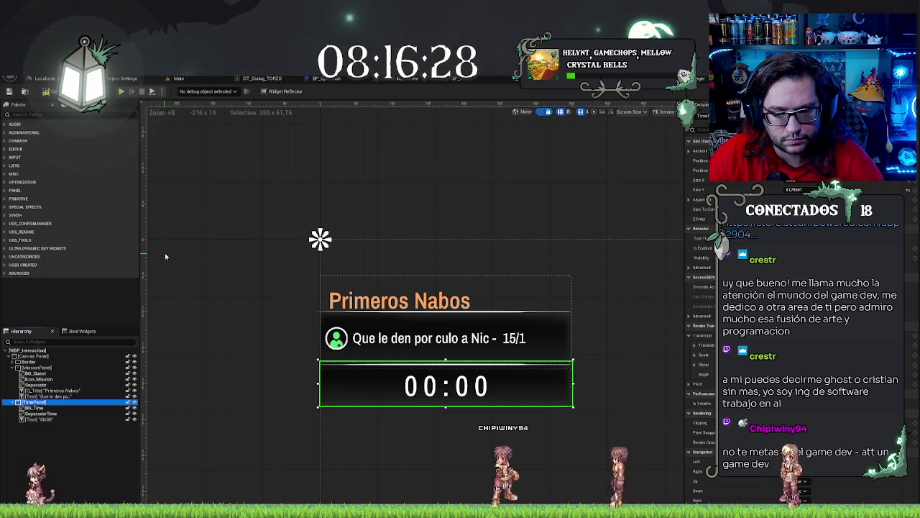
click(84, 419)
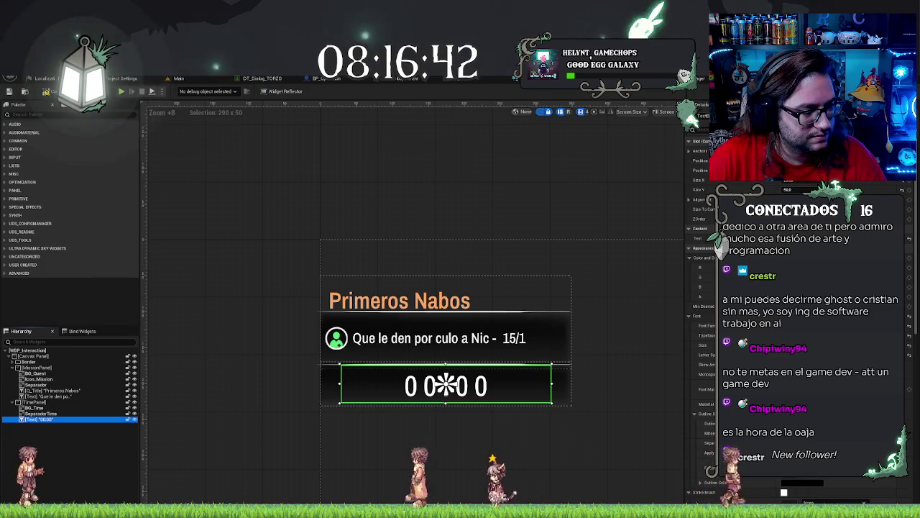
click(281, 340)
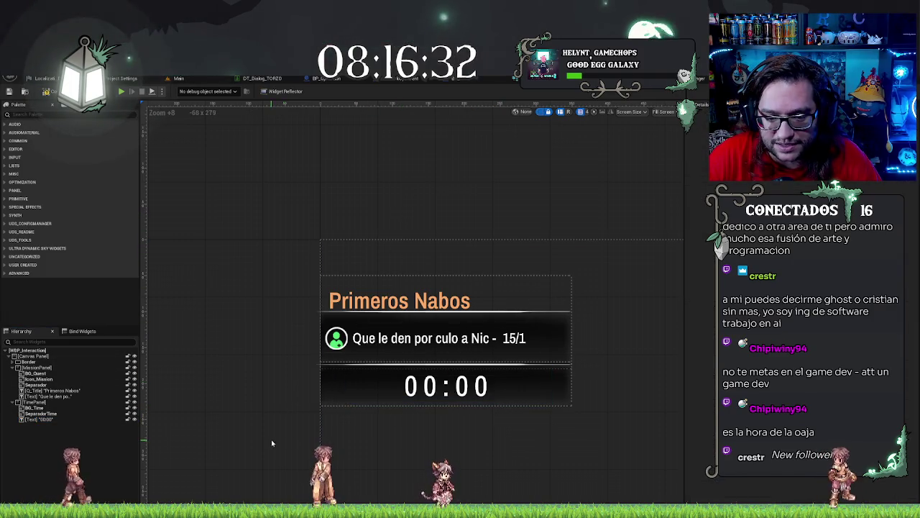
click(434, 384)
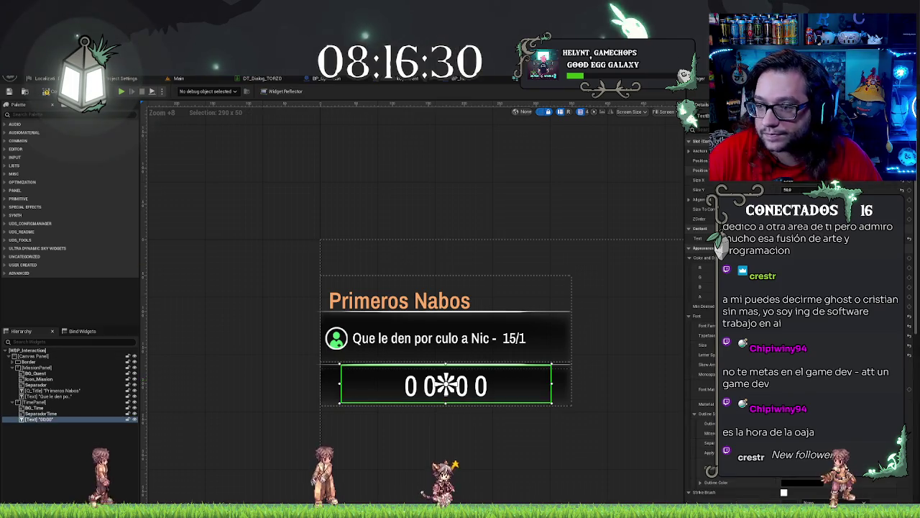
Step: Make the 00:00 text box slightly taller, then return to the Main level editor
drag(805, 184, 812, 184)
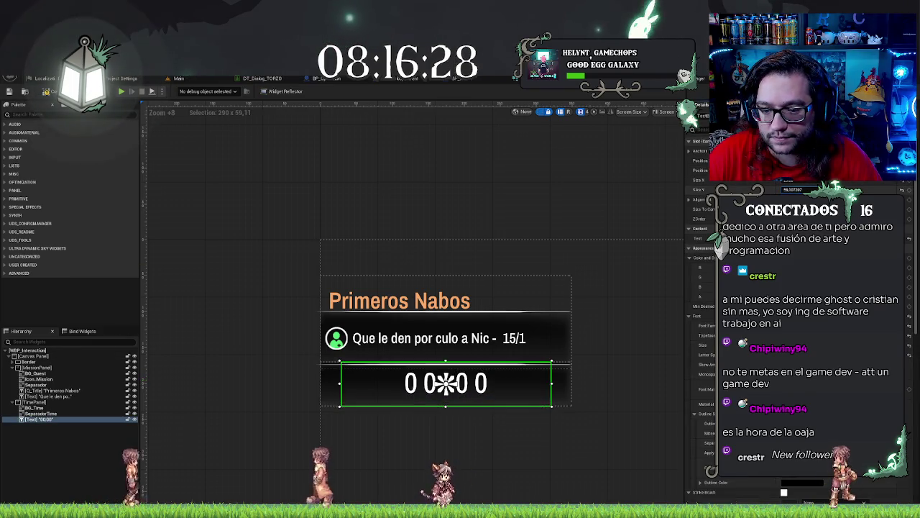
click(810, 184)
text(60)
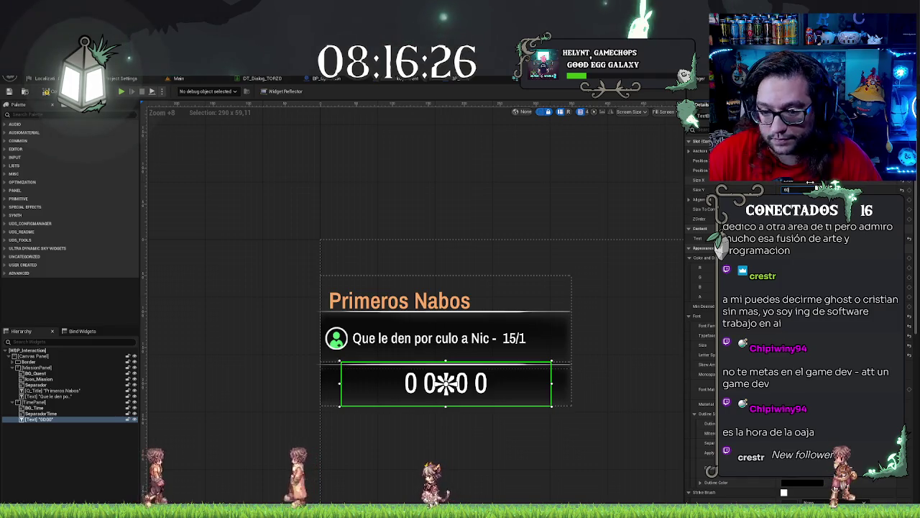
click(316, 295)
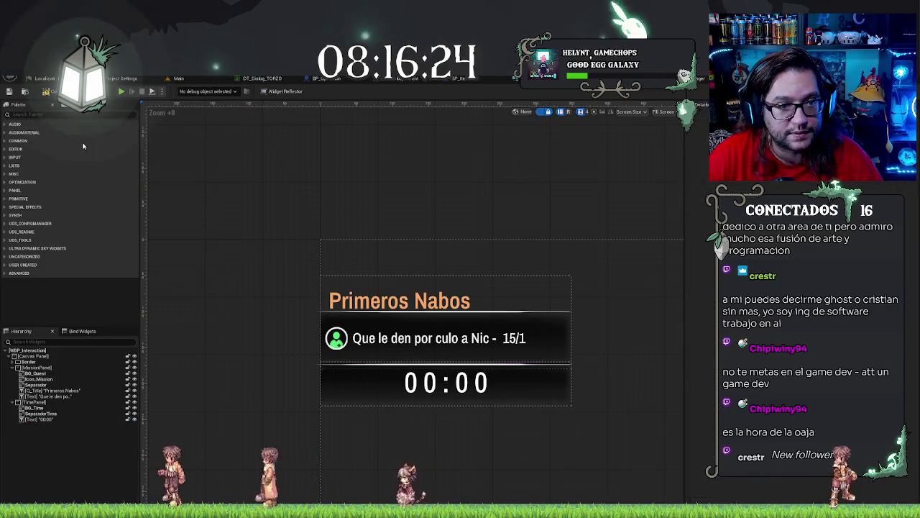
click(178, 78)
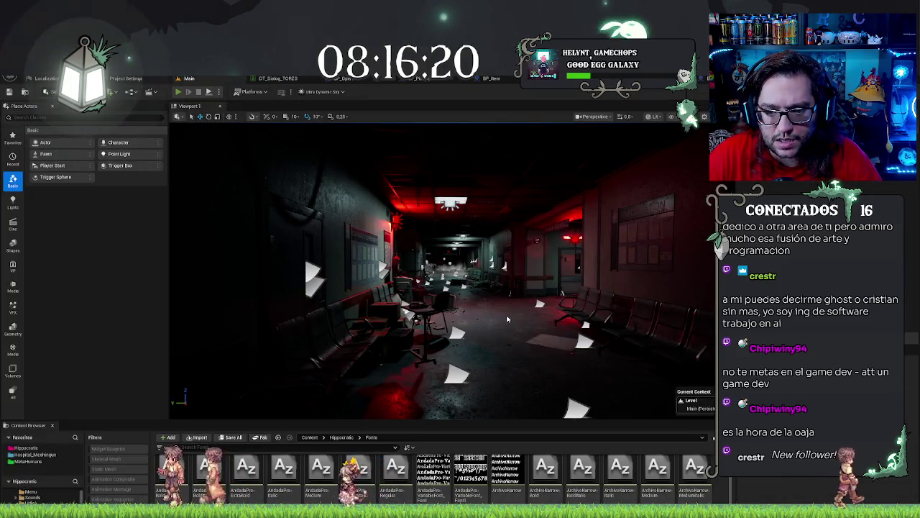
Step: Test-play the level by walking through the door, then stop the session
key(alt+p)
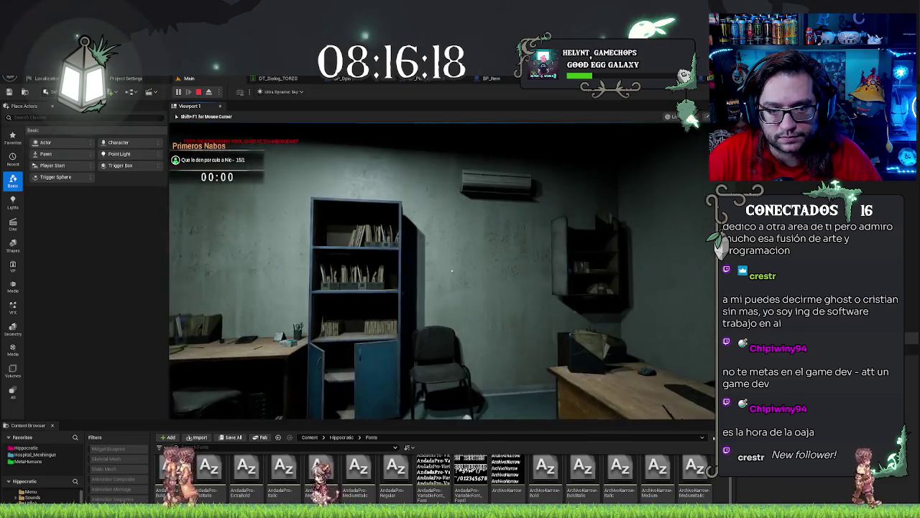
key(w)
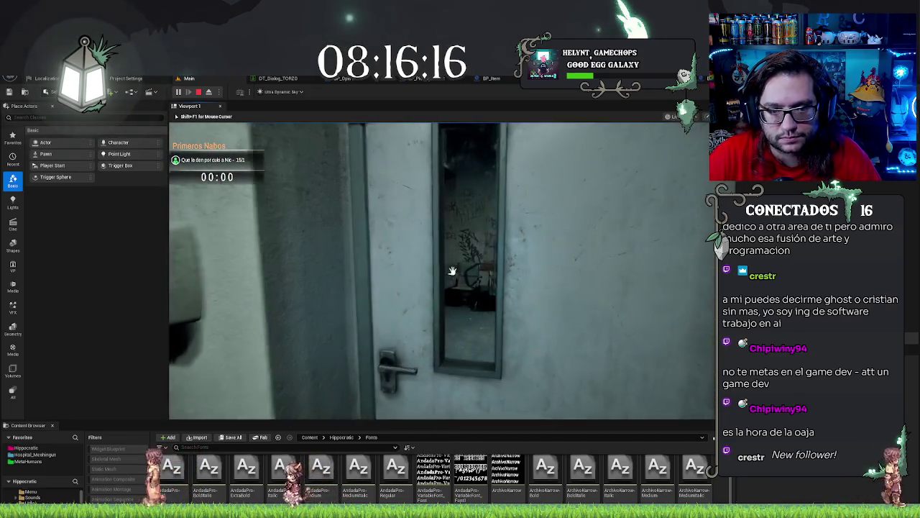
click(452, 270)
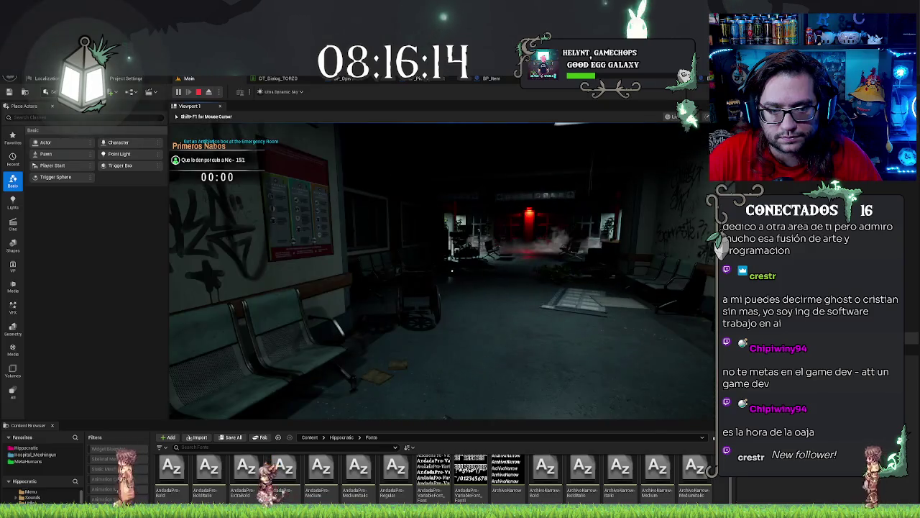
mouse_move(452, 271)
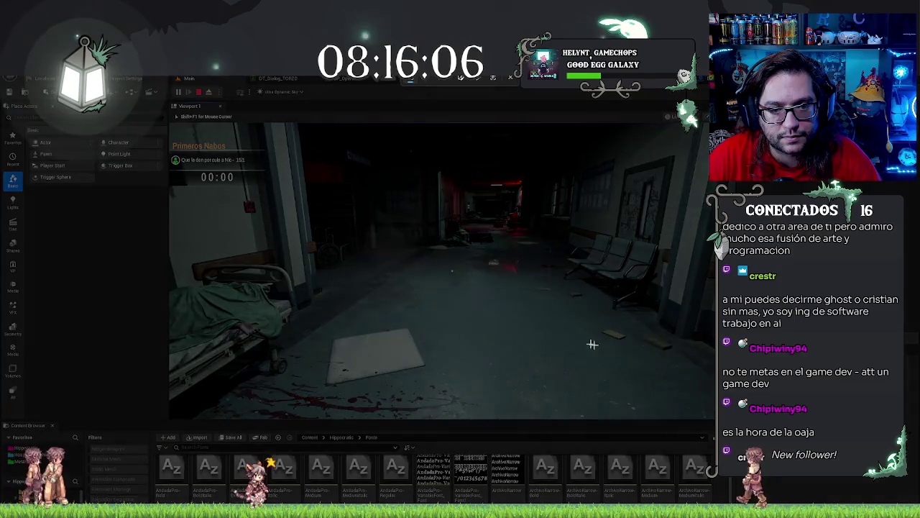
mouse_move(168, 132)
mouse_down()
mouse_move(221, 176)
mouse_move(323, 217)
mouse_up()
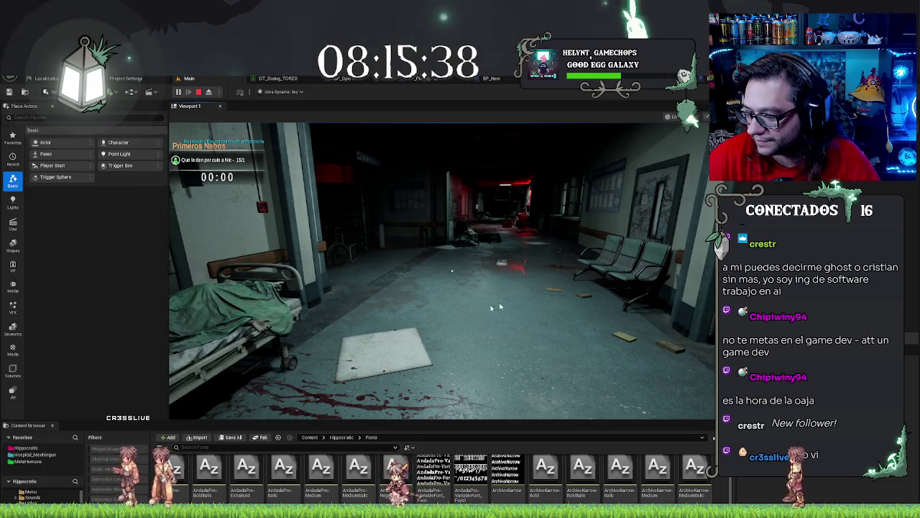
click(476, 275)
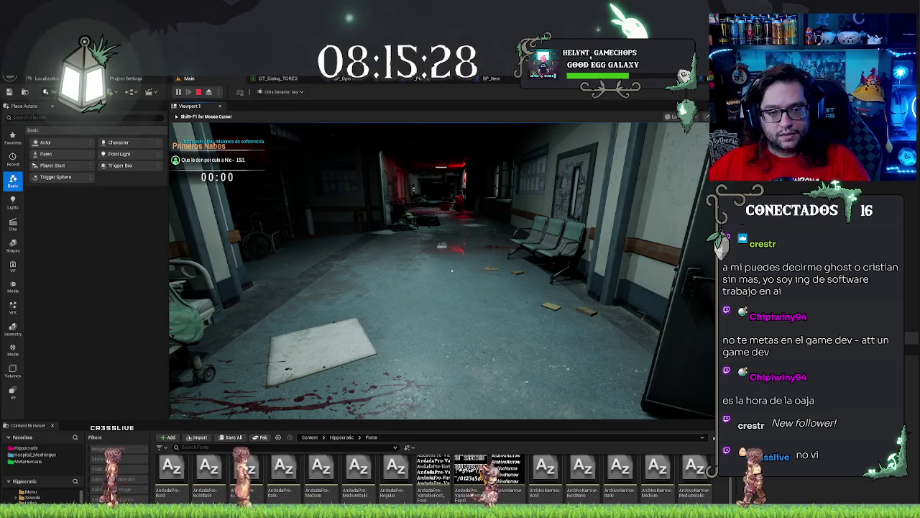
key(Escape)
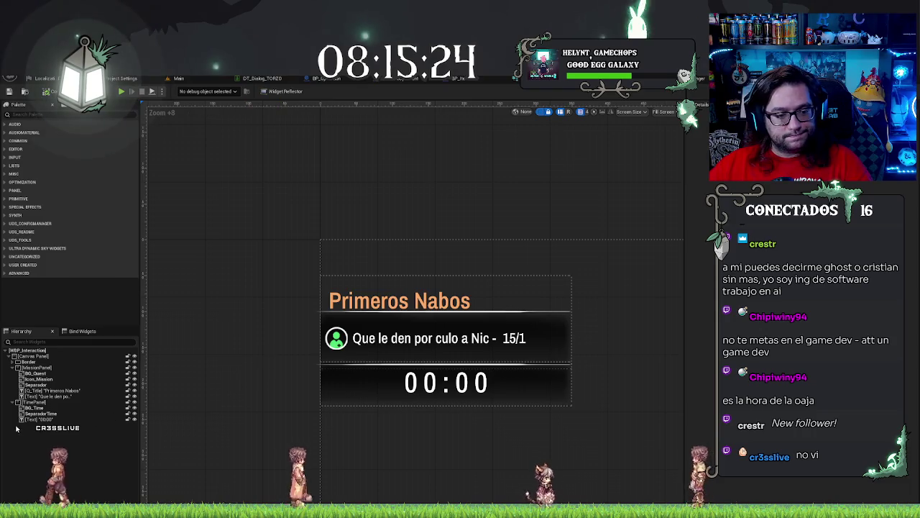
Step: Select TimePanel and open the Animations drawer alongside QuestAnimation to create a Timer animation
click(40, 401)
click(40, 402)
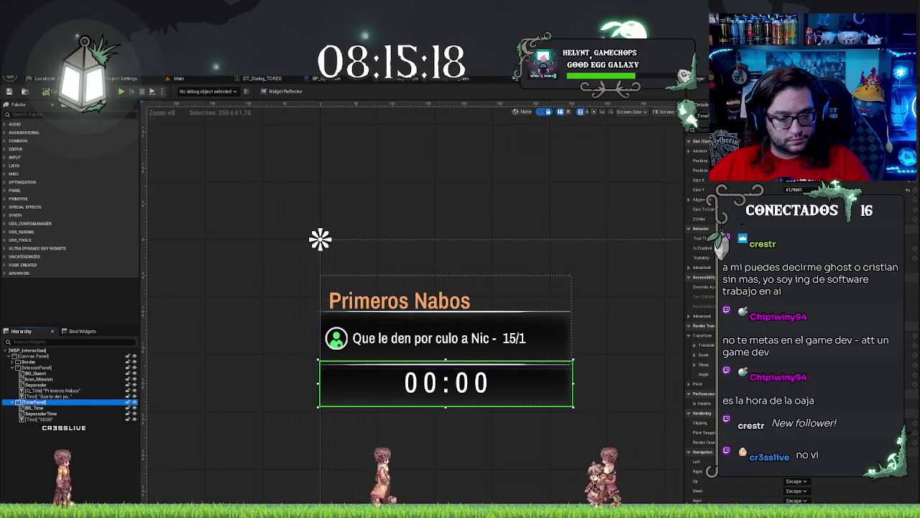
click(137, 512)
click(43, 434)
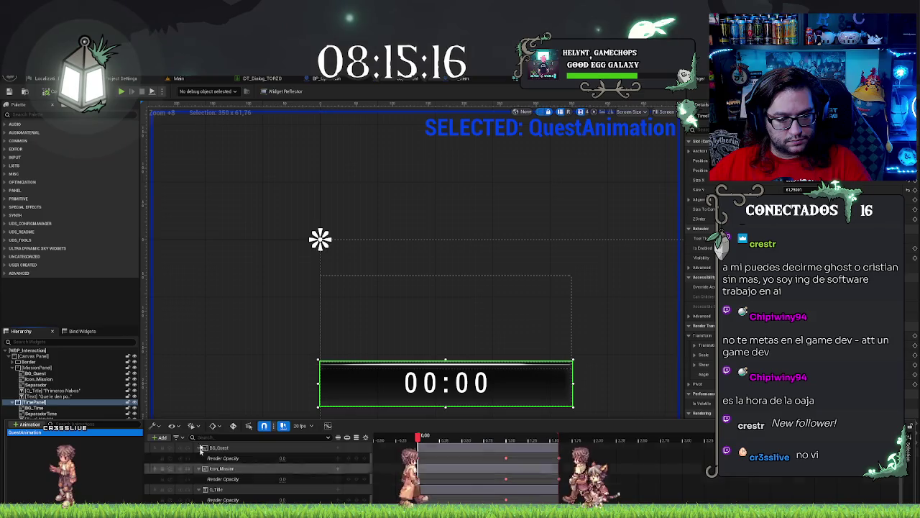
click(29, 449)
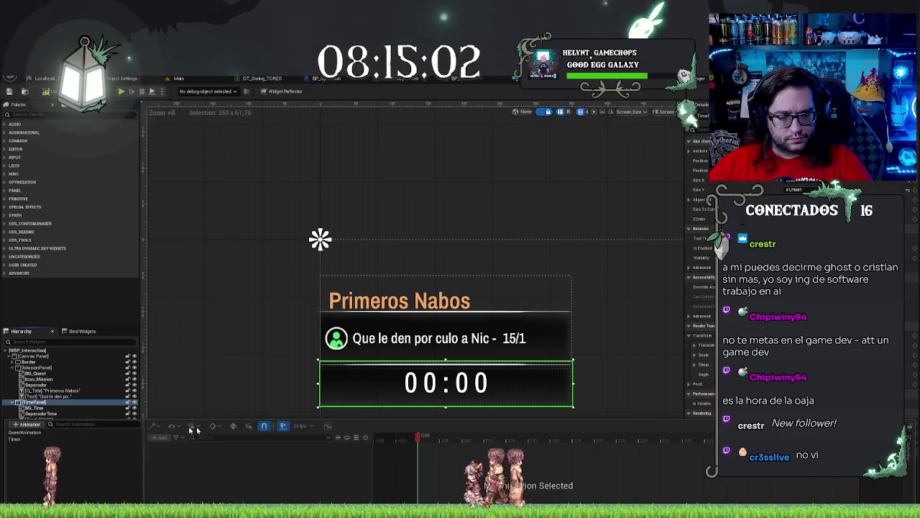
Step: Name the new animation Timer and give it a TimePanel Render Opacity track
key(Return)
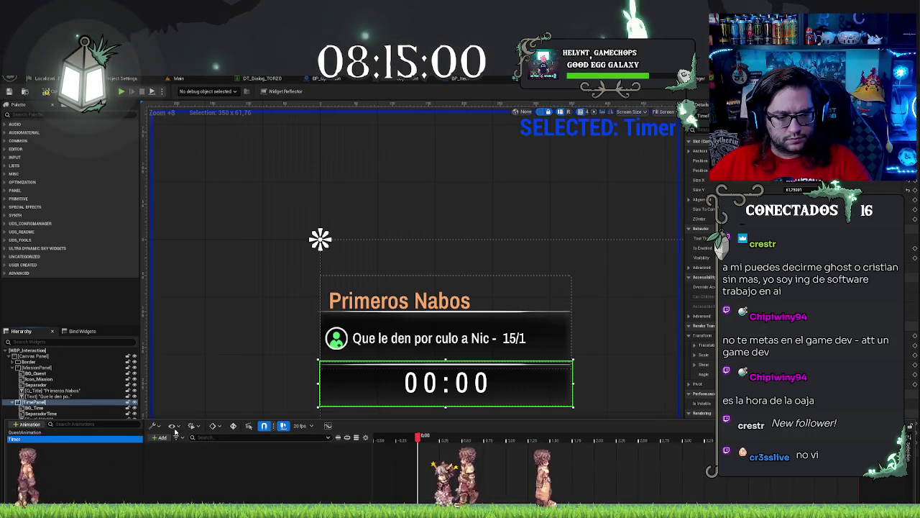
click(160, 437)
click(179, 457)
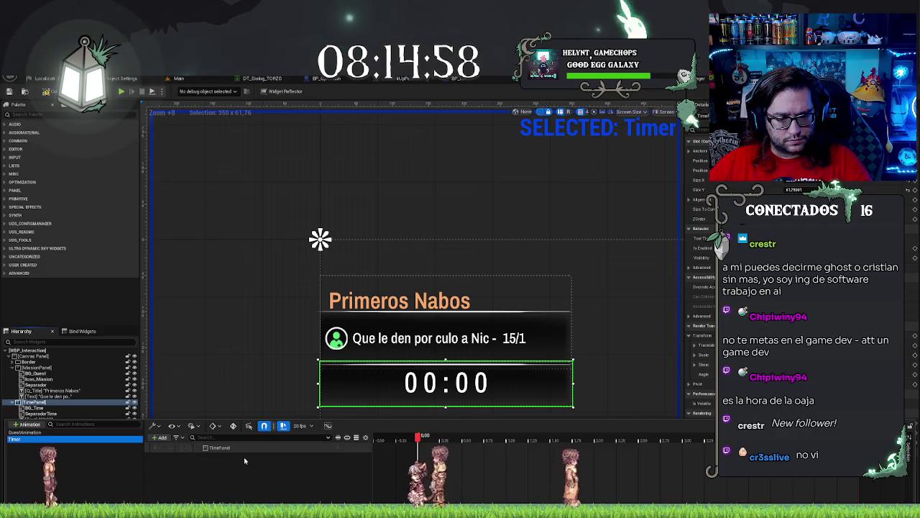
click(338, 448)
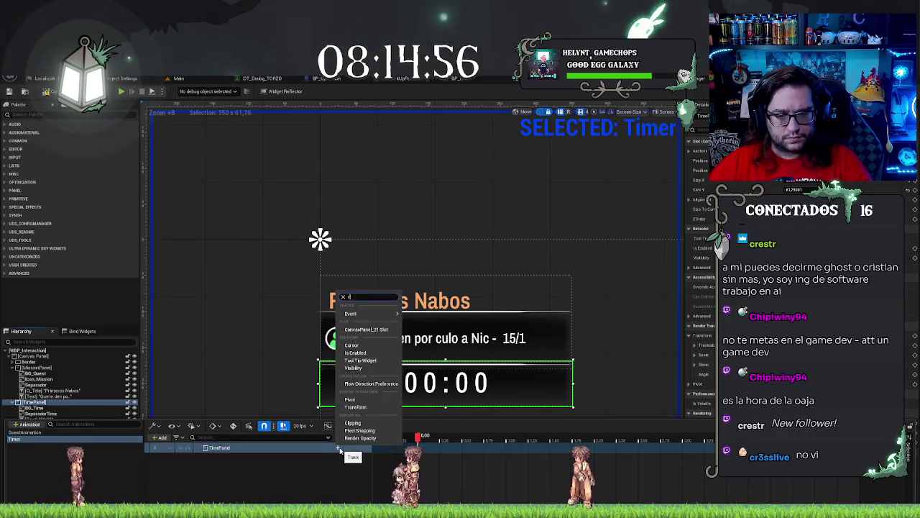
text(render)
click(361, 466)
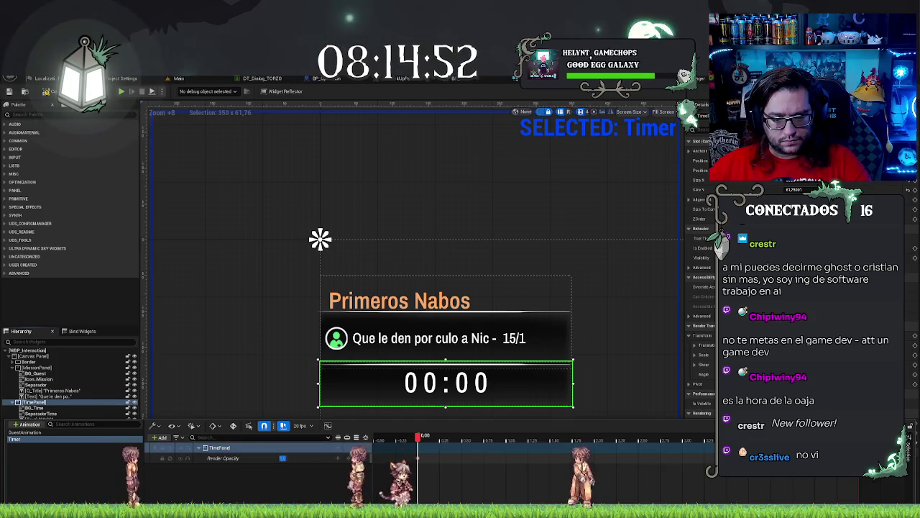
Step: Key Render Opacity 0 at frame 0 and 1.0 at about 2.10 seconds, then preview the fade
drag(283, 458, 258, 458)
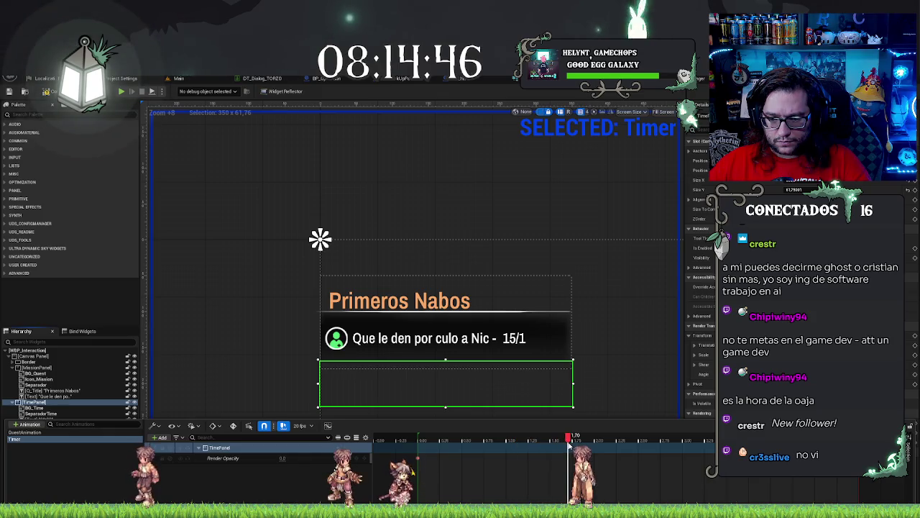
click(355, 458)
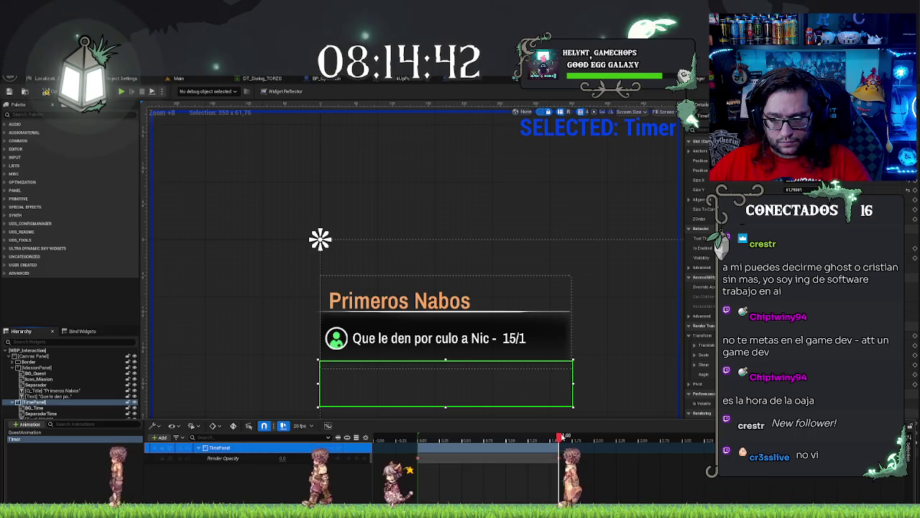
click(604, 437)
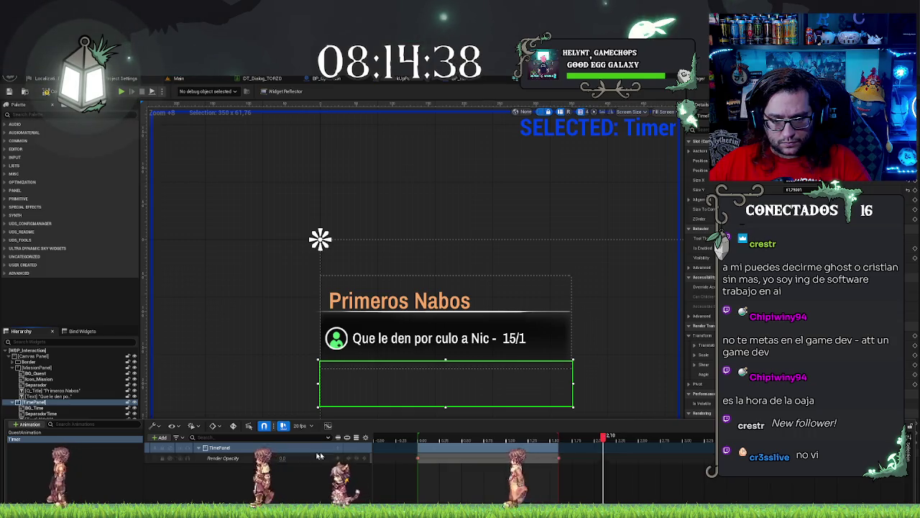
click(283, 458)
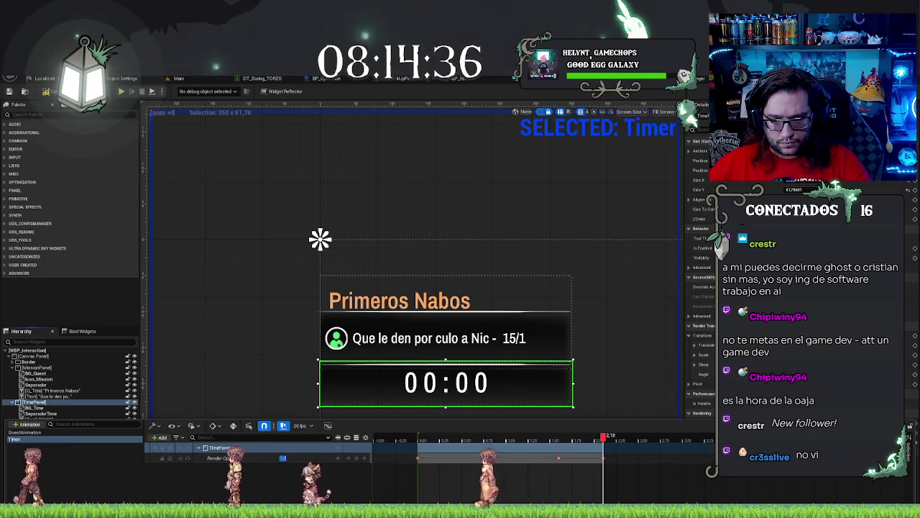
drag(603, 436, 374, 436)
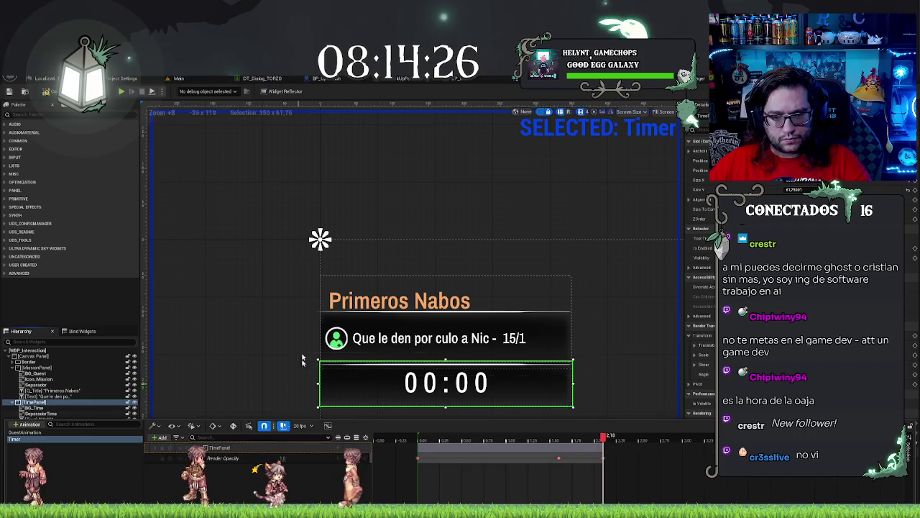
click(39, 396)
shift+click(32, 373)
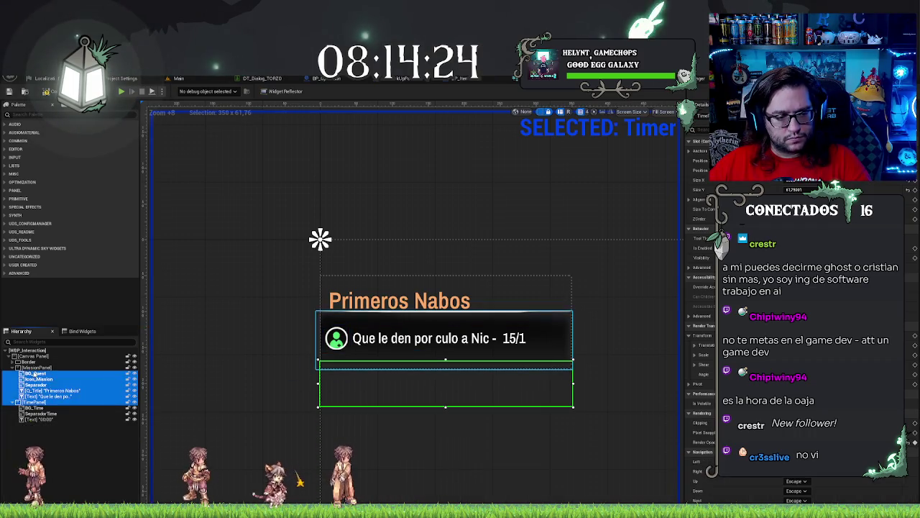
right_click(34, 374)
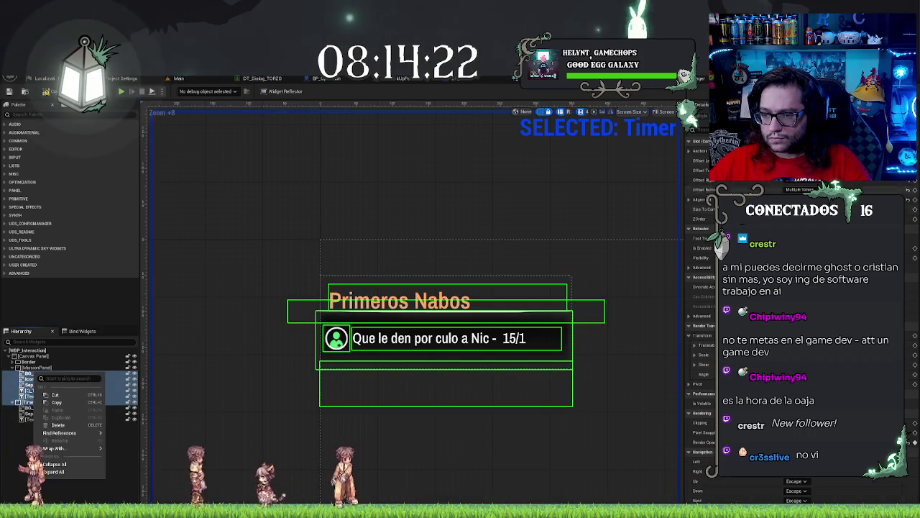
key(Escape)
scroll(697, 288, down, 5)
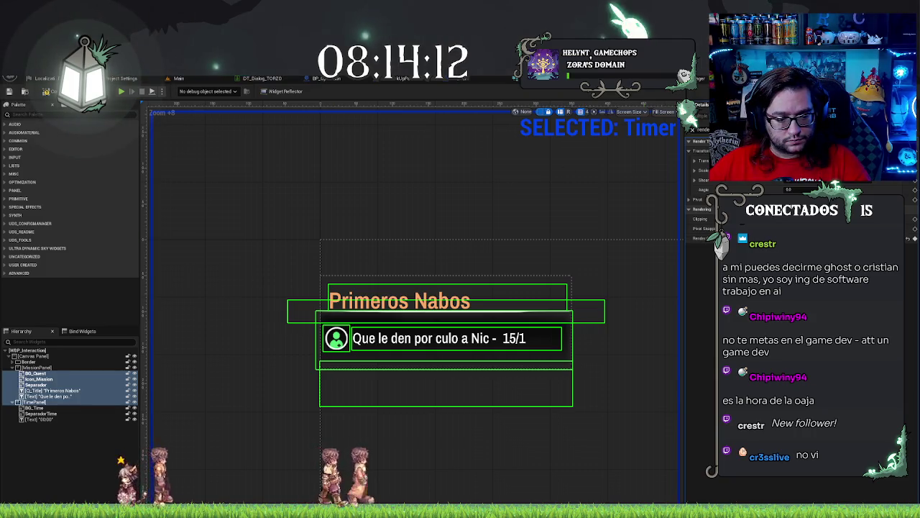
key(ctrl+shift+space)
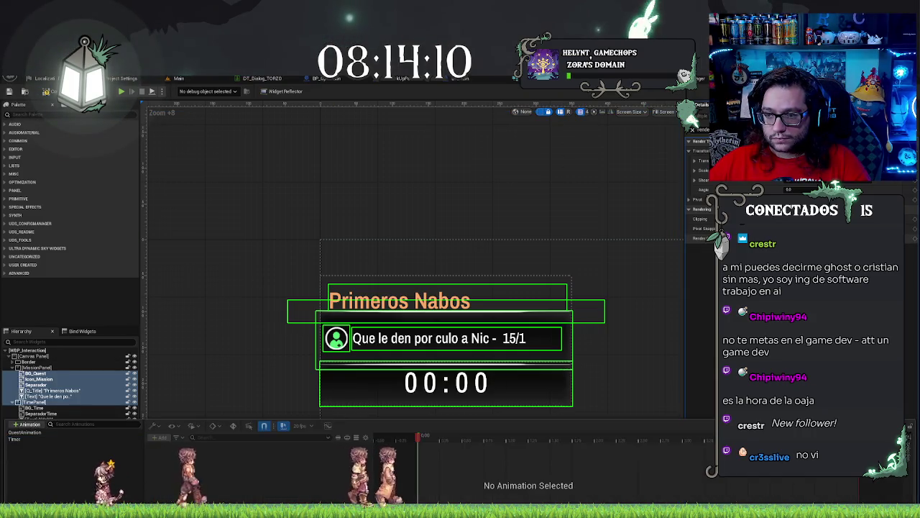
key(ctrl+shift+space)
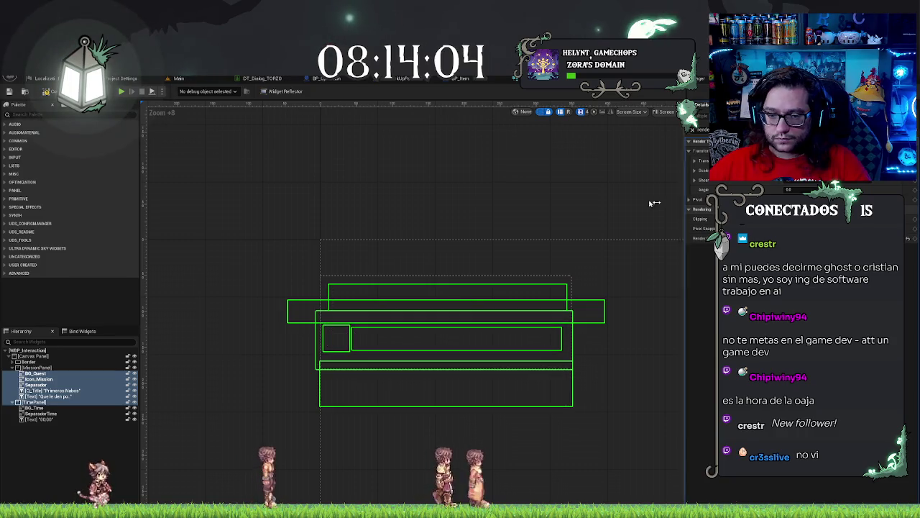
click(517, 190)
scroll(419, 224, down, 3)
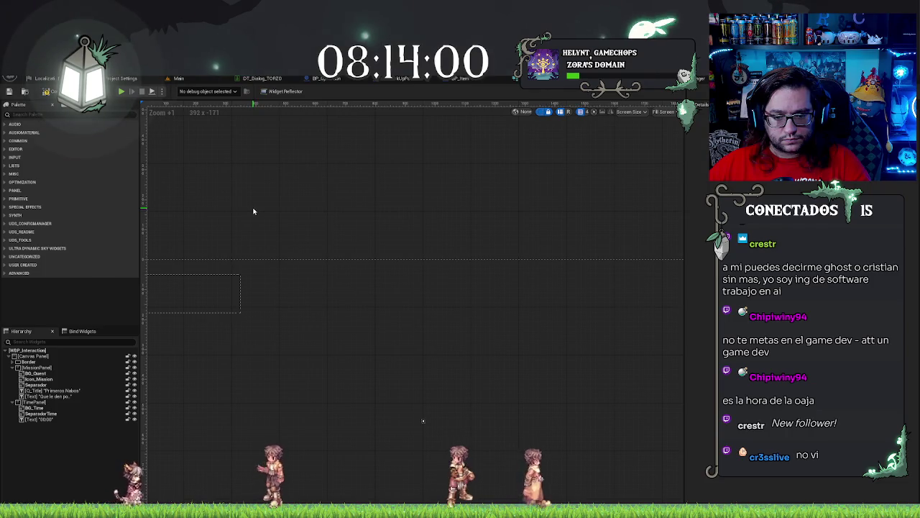
Step: Zoom the WBP_Interaction designer canvas to a 1:1 view
scroll(252, 208, down, 1)
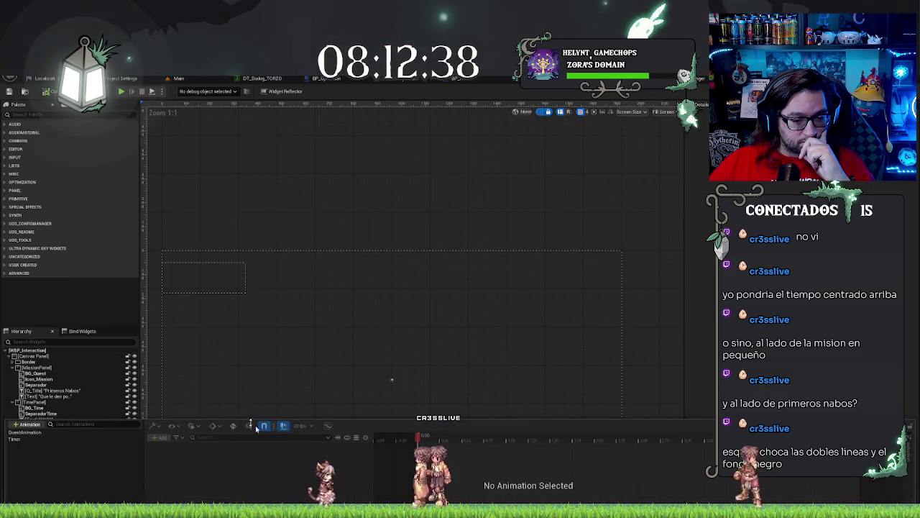
Step: Switch between QuestAnimation and Timer, scrubbing each to preview their hidden starting states
click(22, 438)
click(36, 433)
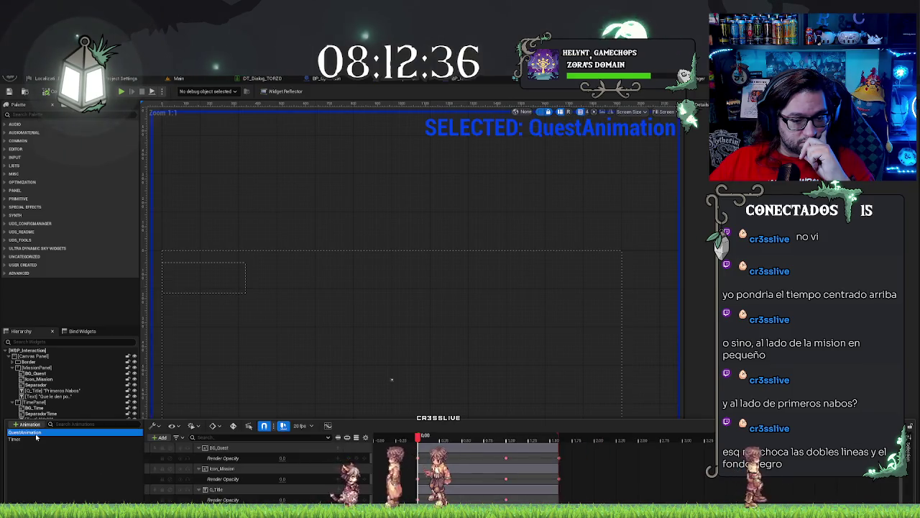
click(29, 438)
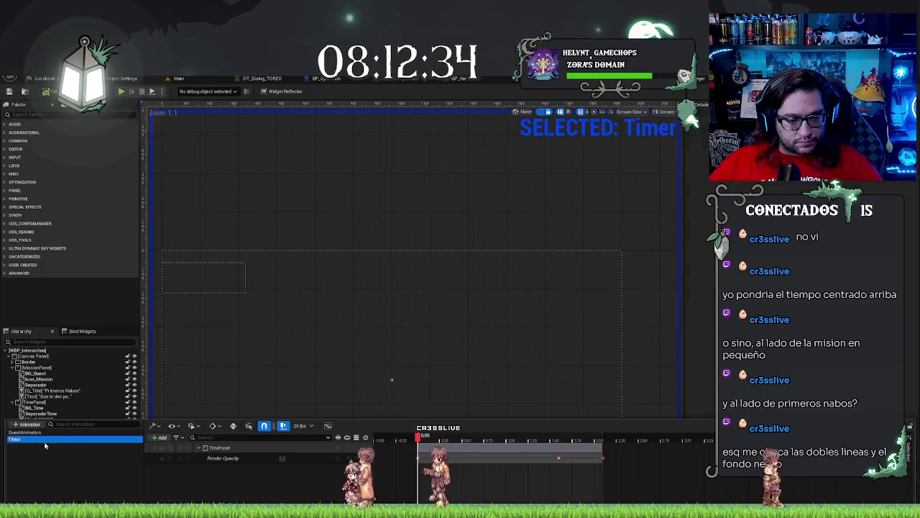
click(28, 432)
drag(417, 439, 570, 442)
click(25, 438)
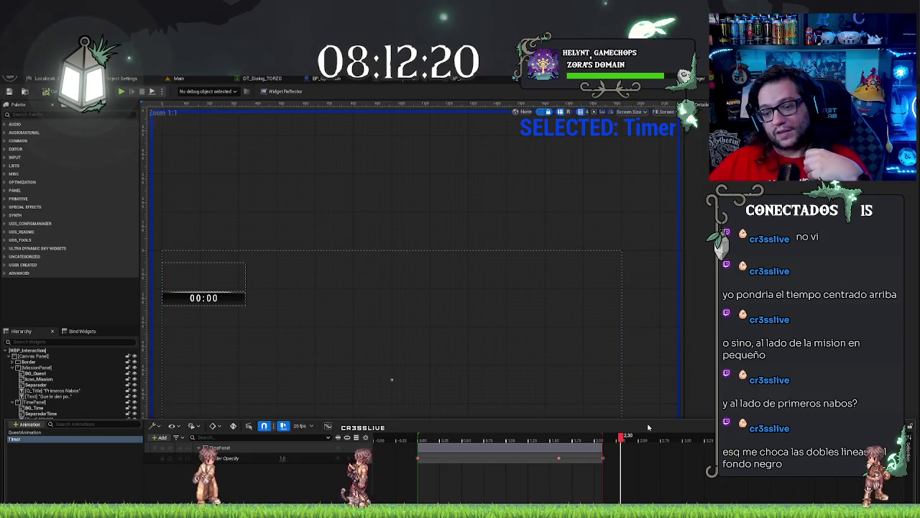
drag(624, 438, 429, 442)
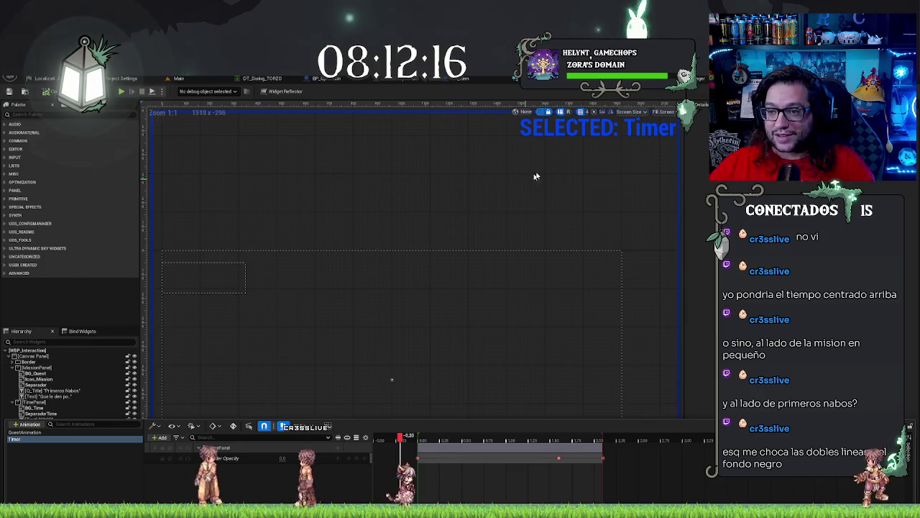
click(90, 320)
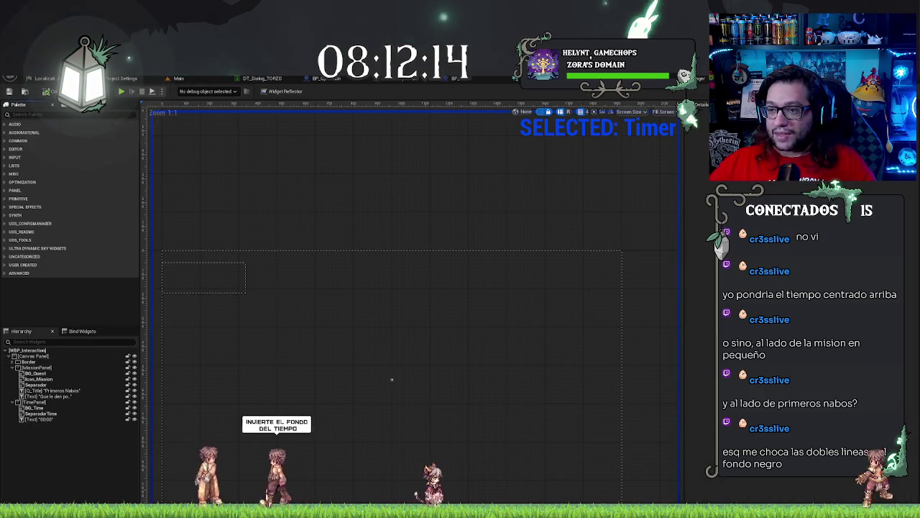
key(ctrl+shift+space)
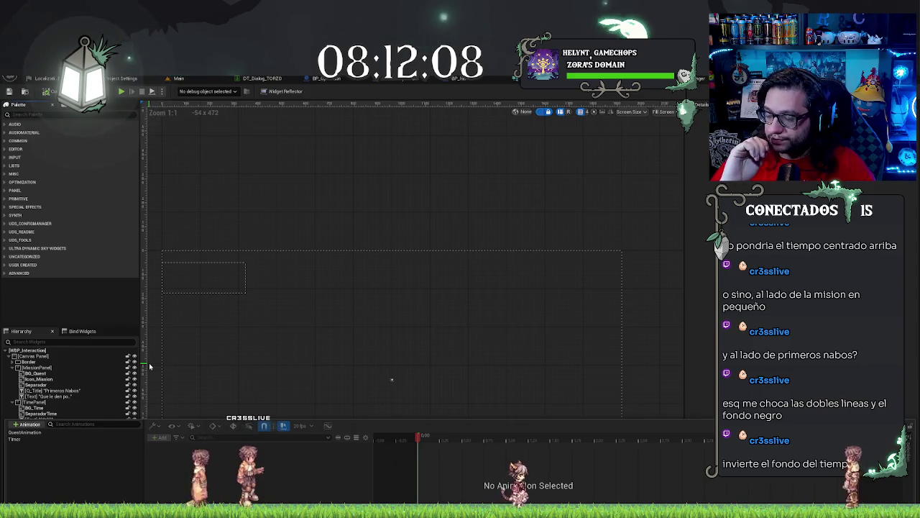
click(60, 410)
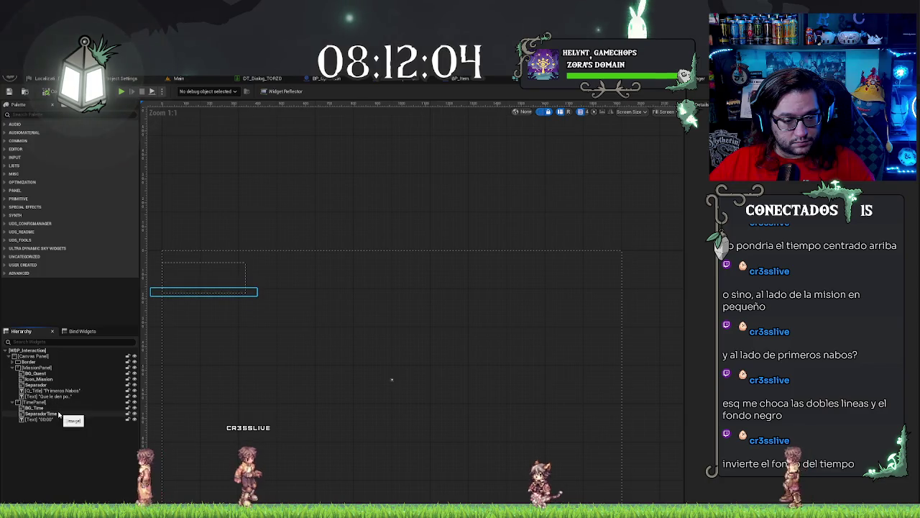
Step: With BG_Time selected, scrub the Timer animation's fade-in and inspect its Render Opacity
click(51, 408)
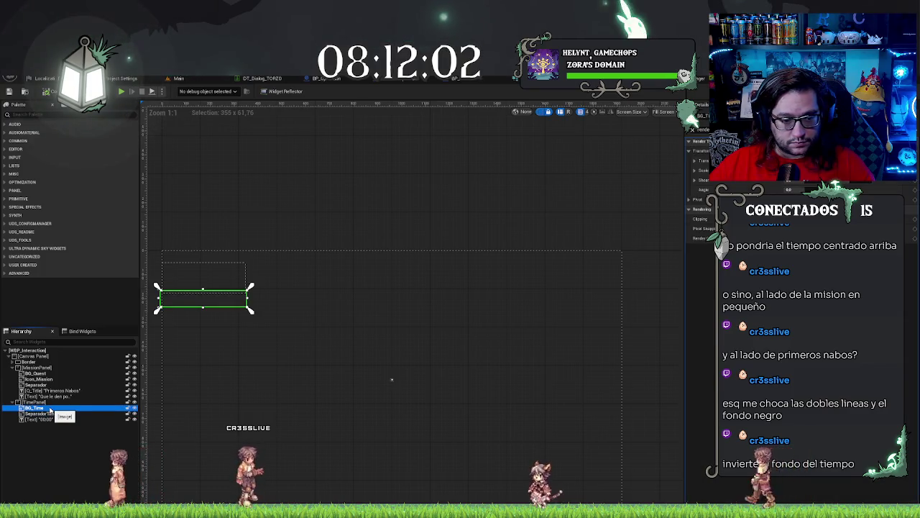
key(ctrl+space)
click(22, 439)
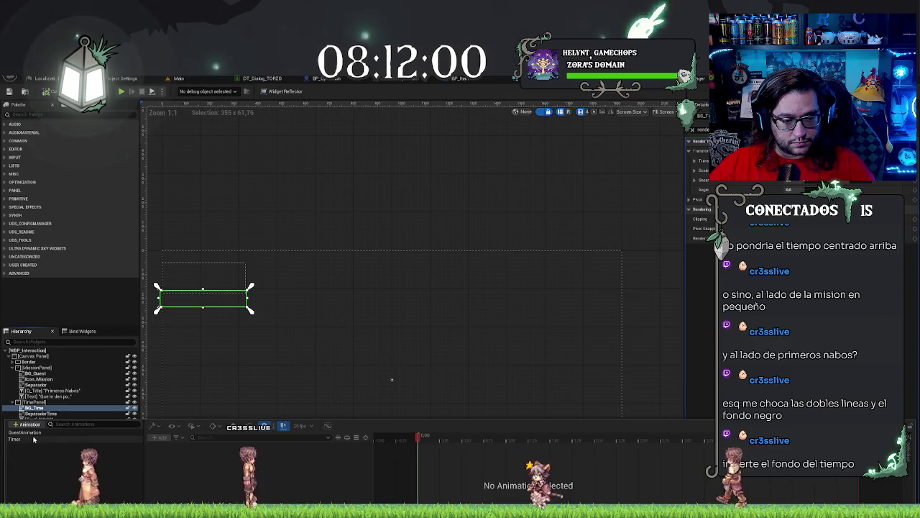
click(616, 440)
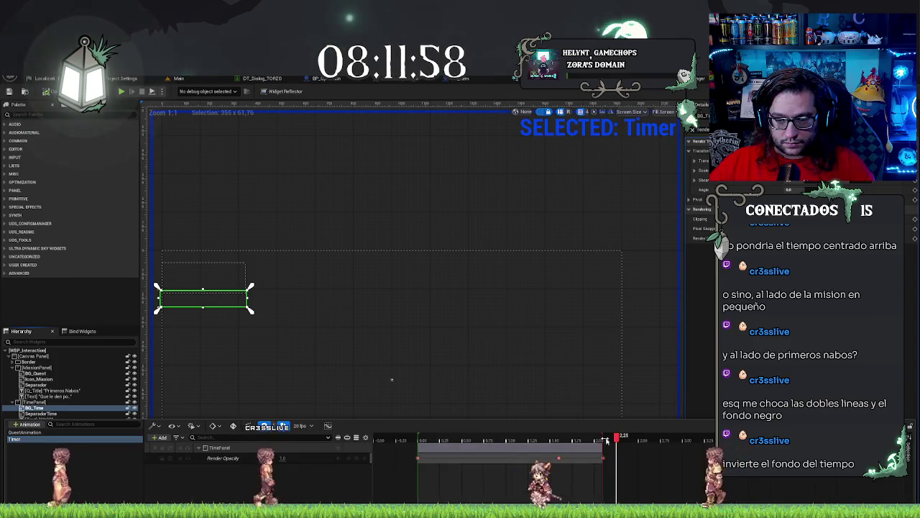
mouse_move(616, 439)
mouse_down()
mouse_move(597, 440)
mouse_move(609, 439)
mouse_up()
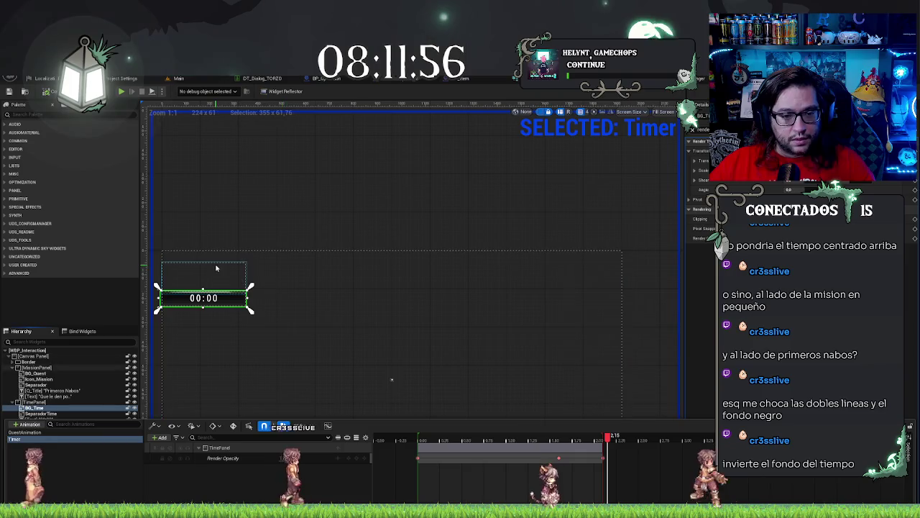
scroll(216, 280, up, 6)
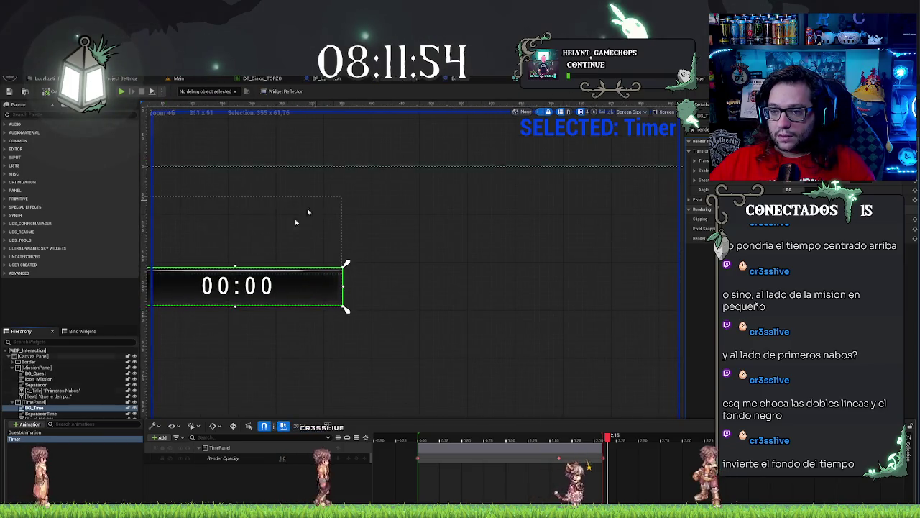
click(34, 407)
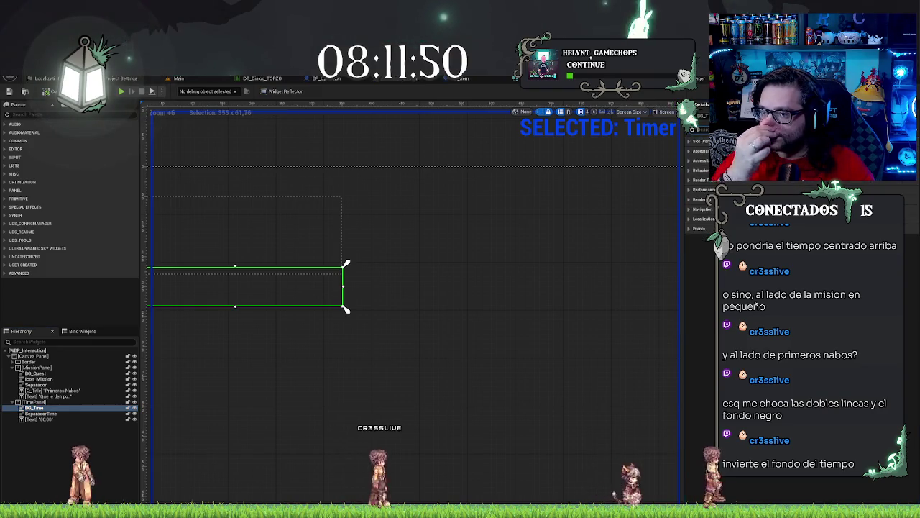
click(690, 199)
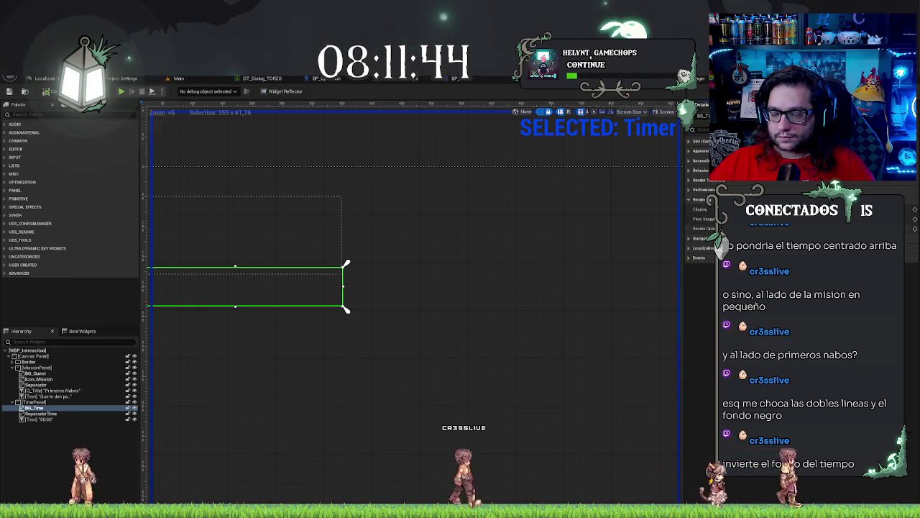
click(914, 228)
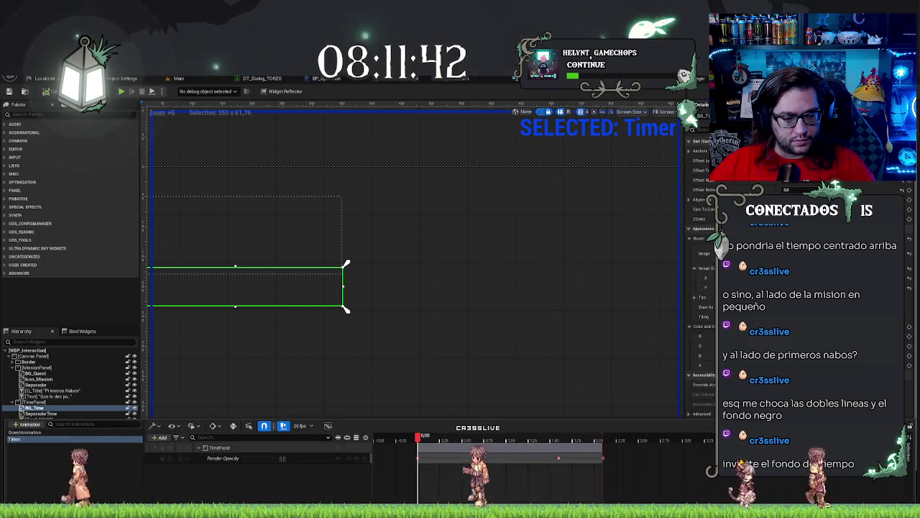
click(194, 371)
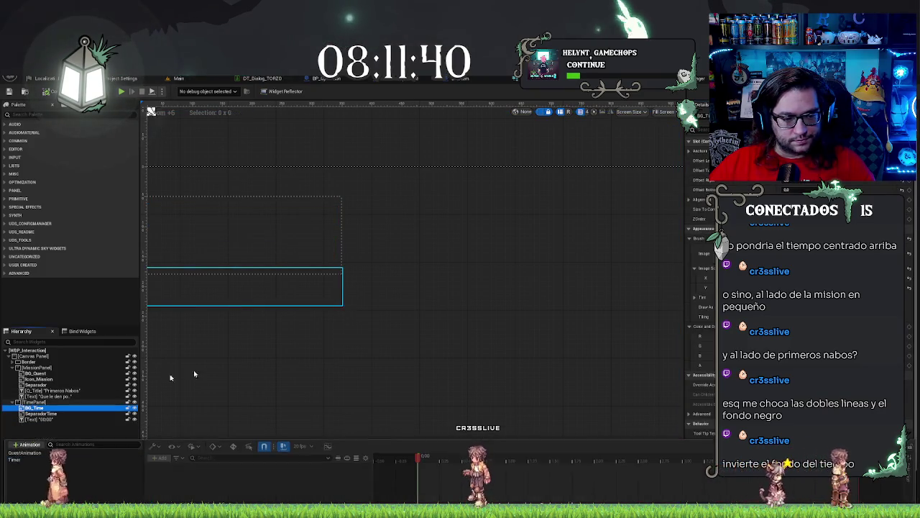
Step: Select TimePanel and BG_Time to confirm the 00:00 timer panel renders visible
click(34, 401)
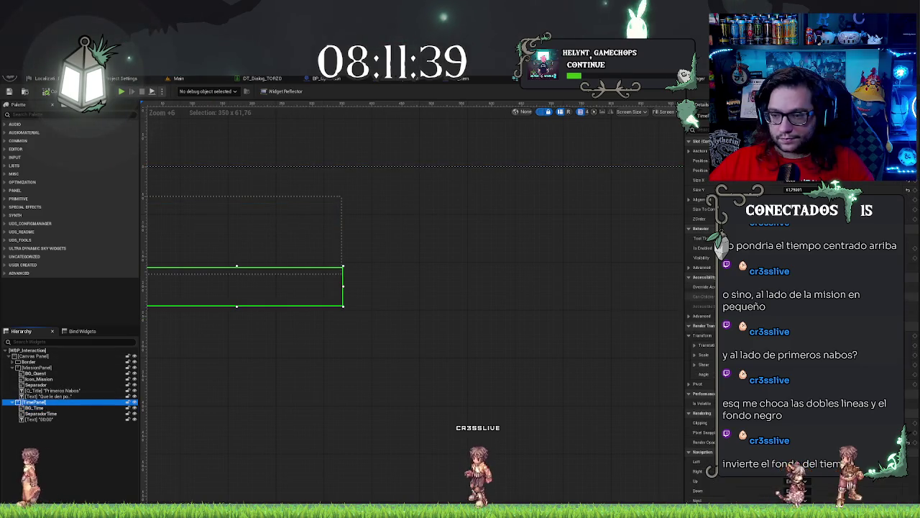
scroll(701, 302, down, 5)
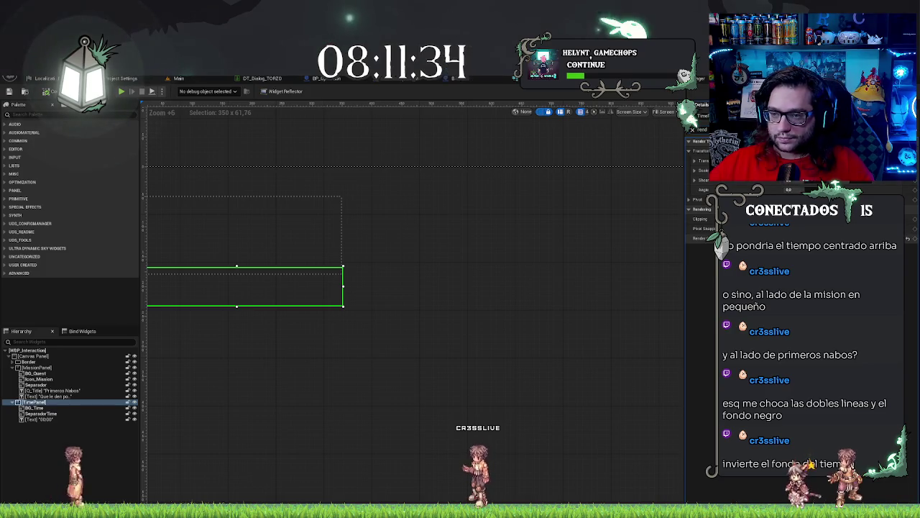
scroll(493, 355, up, 1)
scroll(493, 355, up, 3)
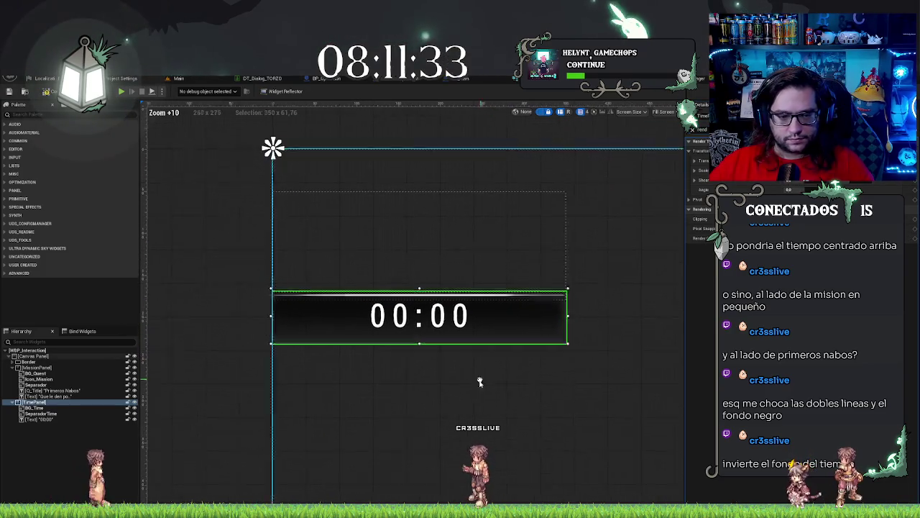
click(36, 408)
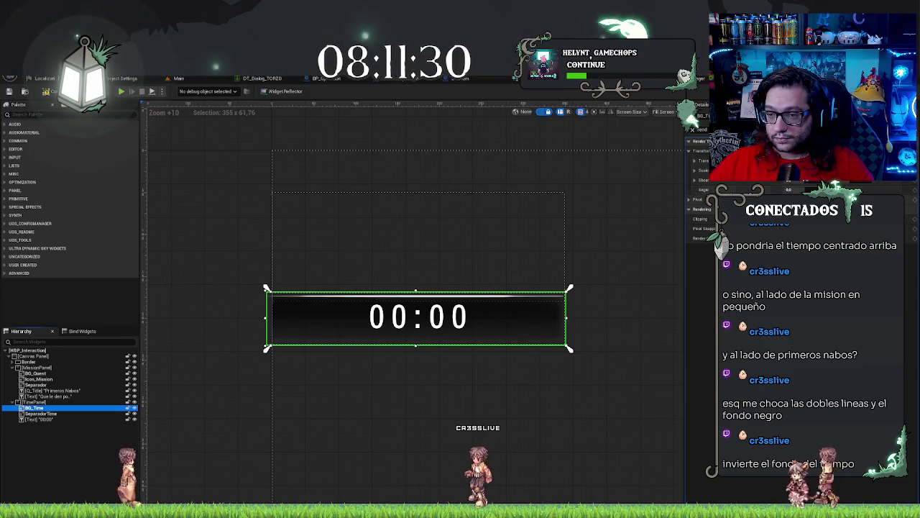
click(692, 130)
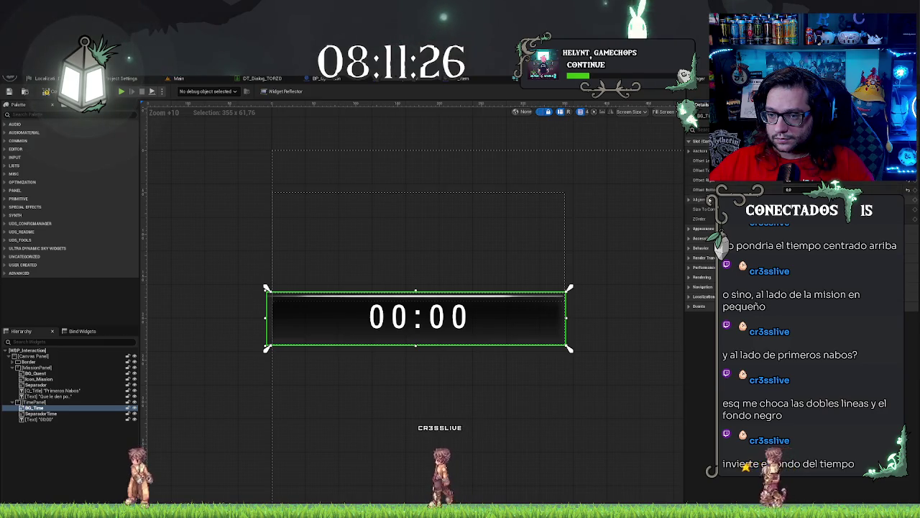
click(688, 200)
click(688, 248)
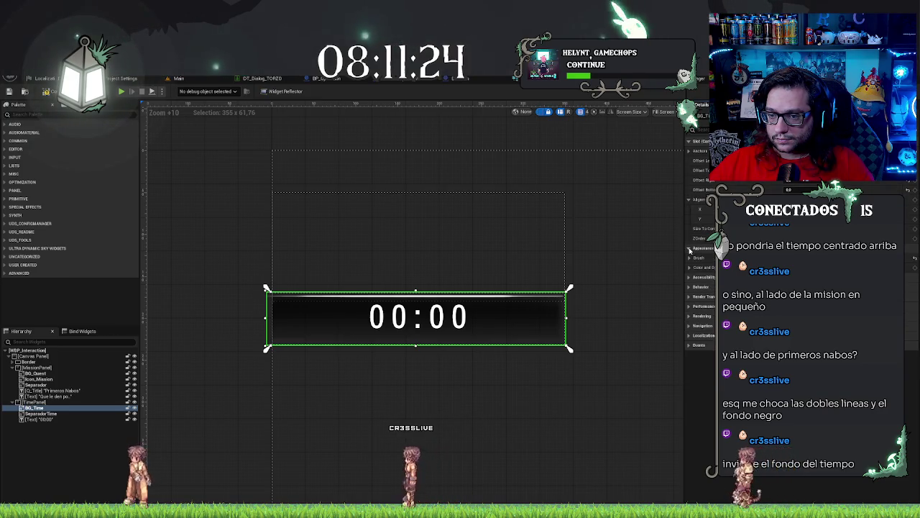
click(689, 267)
click(688, 258)
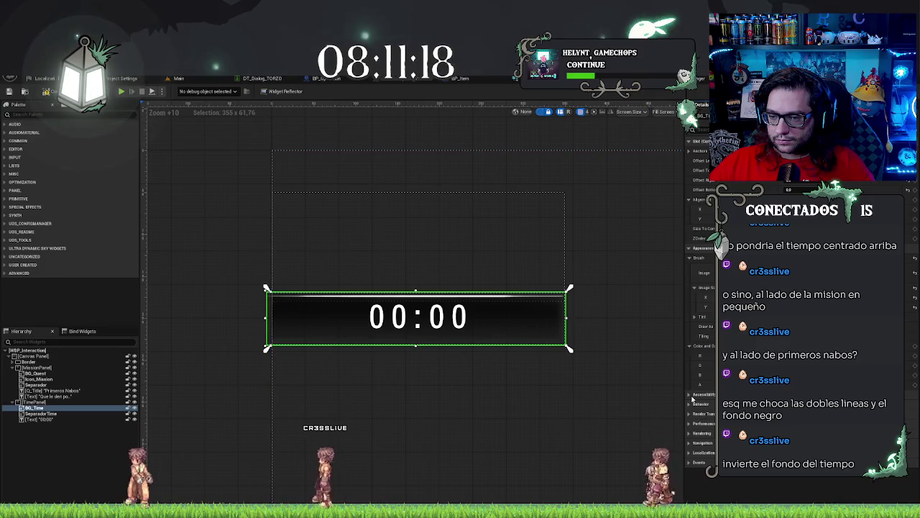
click(689, 415)
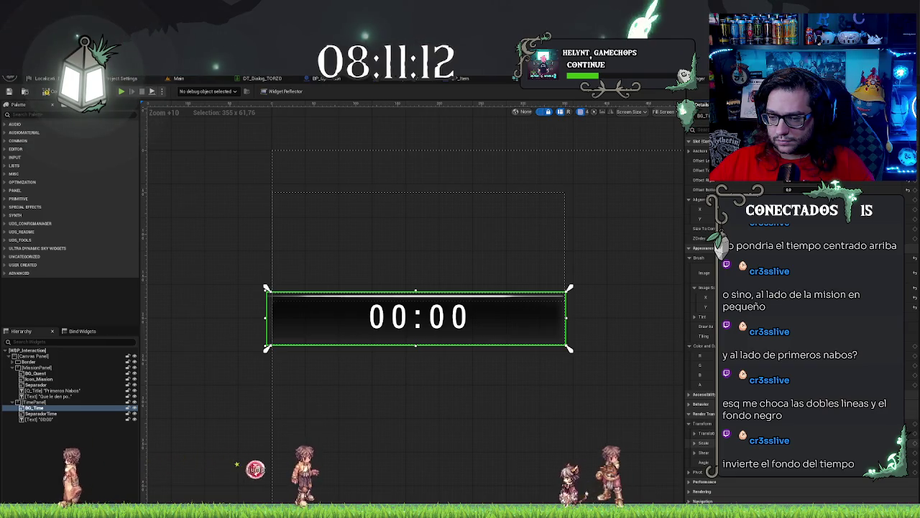
text(-1)
key(Return)
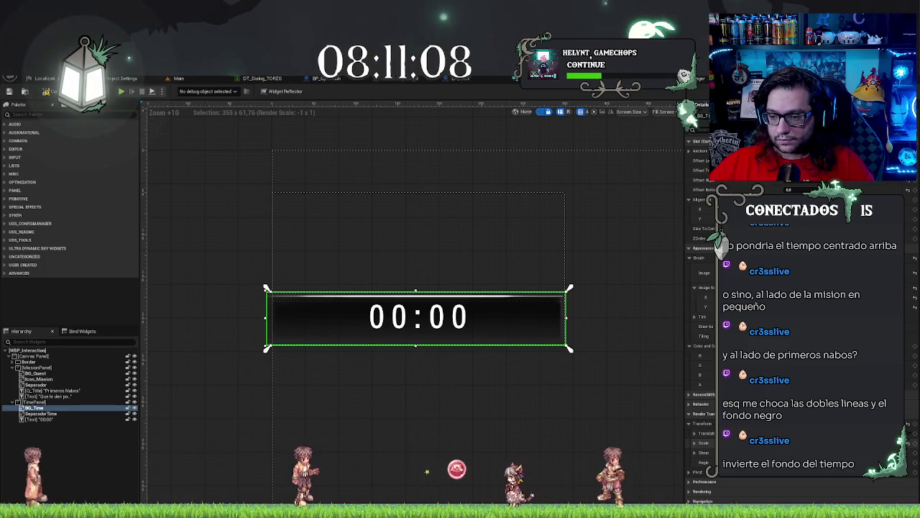
key(ctrl+z)
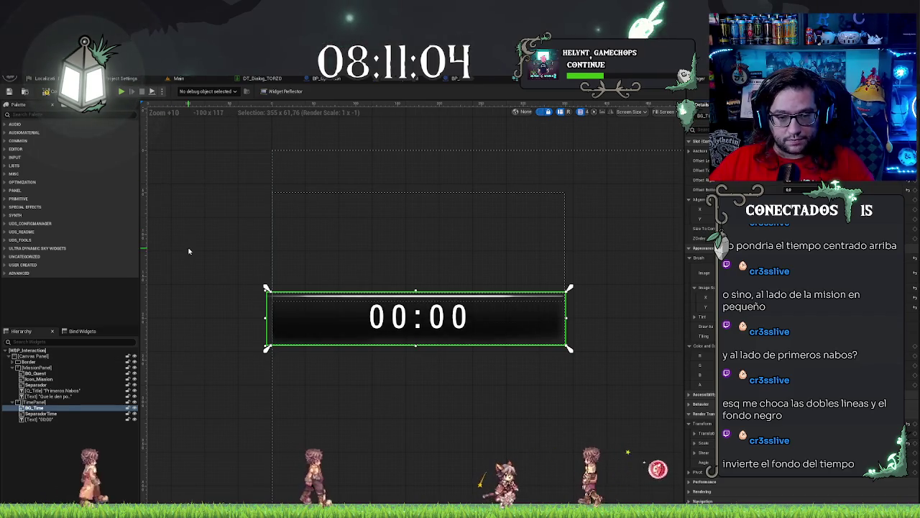
click(275, 258)
scroll(182, 328, up, 1)
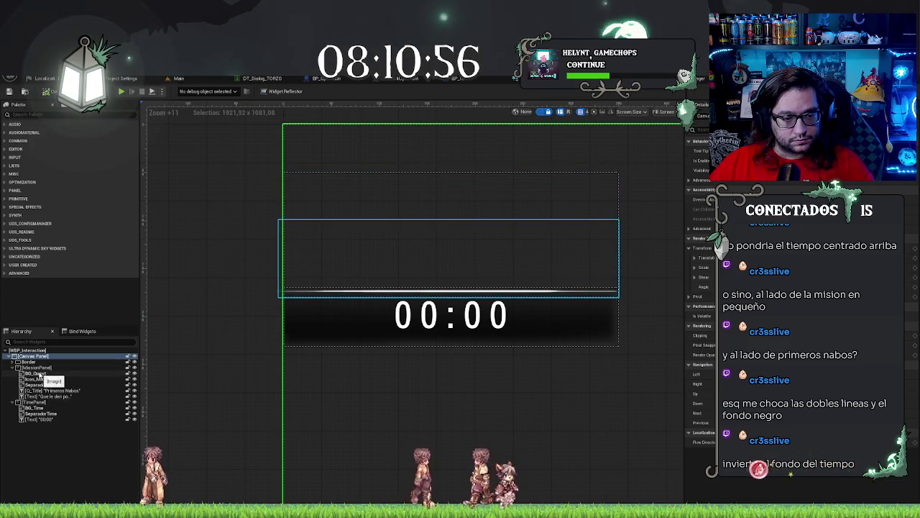
Step: Select BG_Quest through the quest text, deselect, and start a play test with Alt+P
click(34, 373)
shift+click(30, 396)
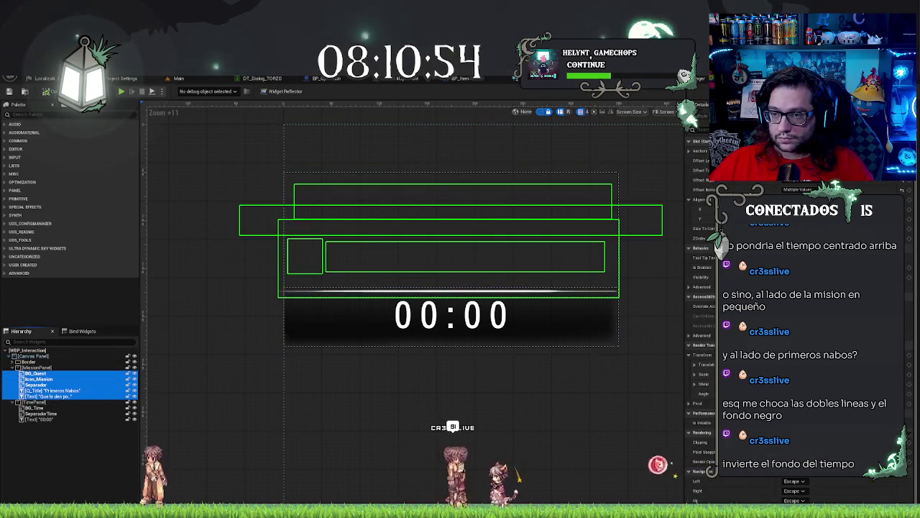
scroll(698, 288, down, 10)
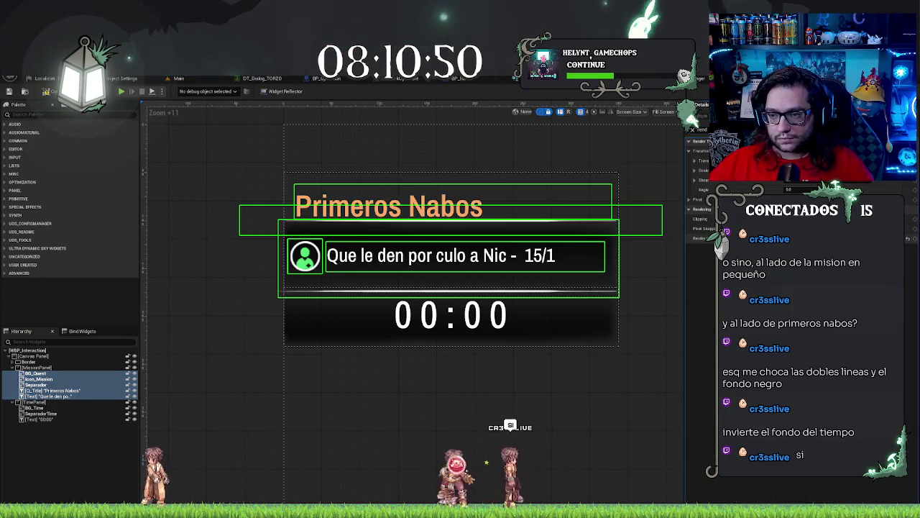
click(227, 275)
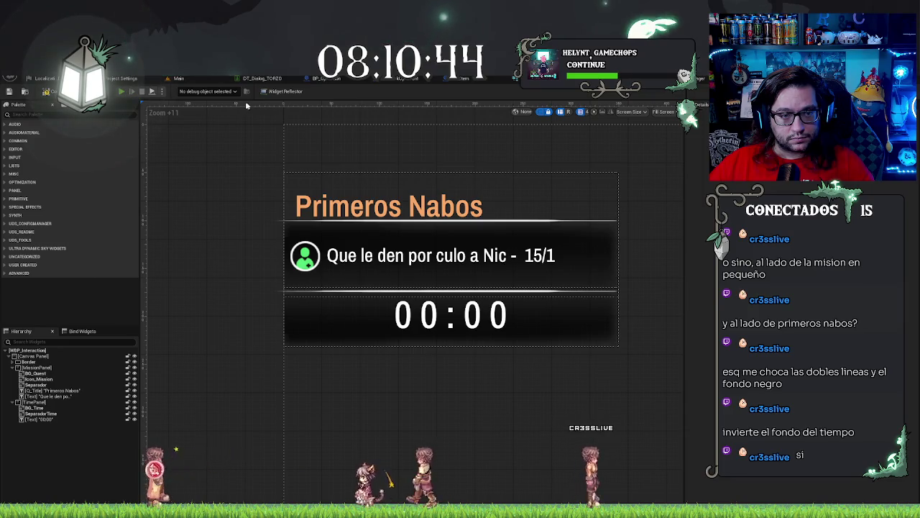
key(alt+p)
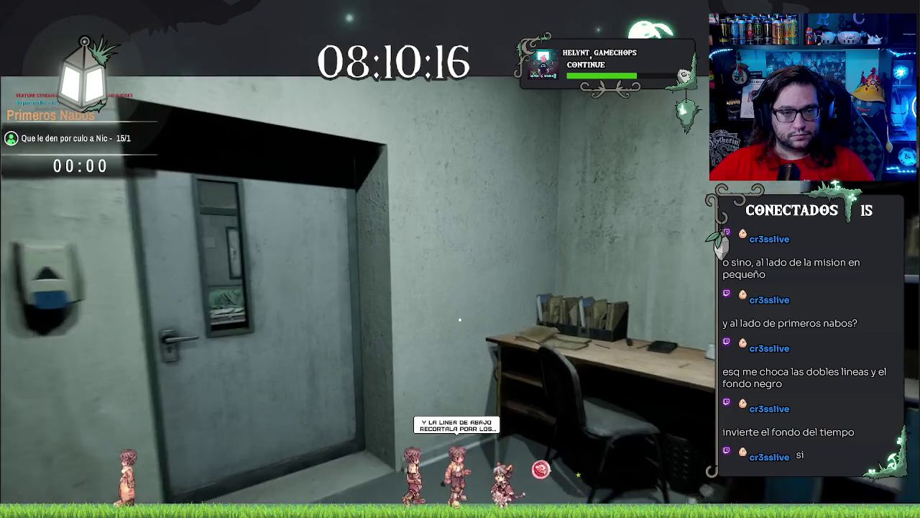
key(w)
click(460, 319)
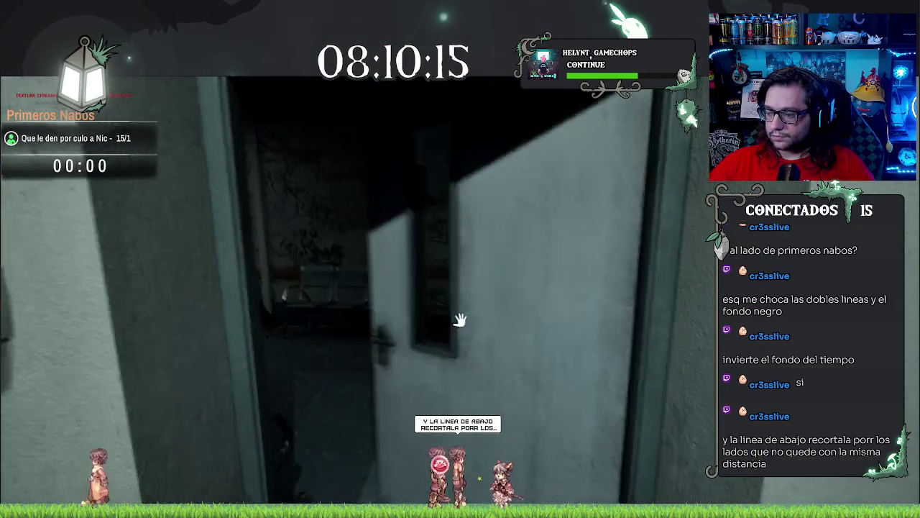
key(s)
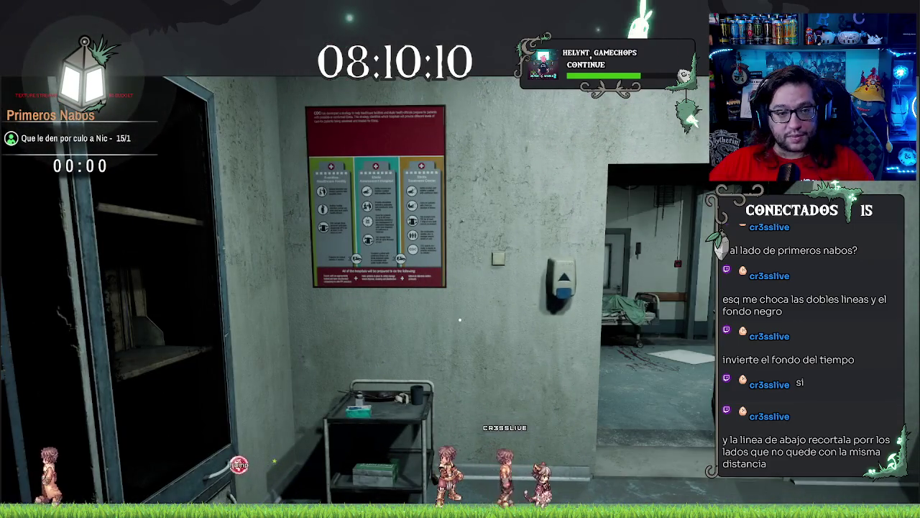
key(w)
key(Escape)
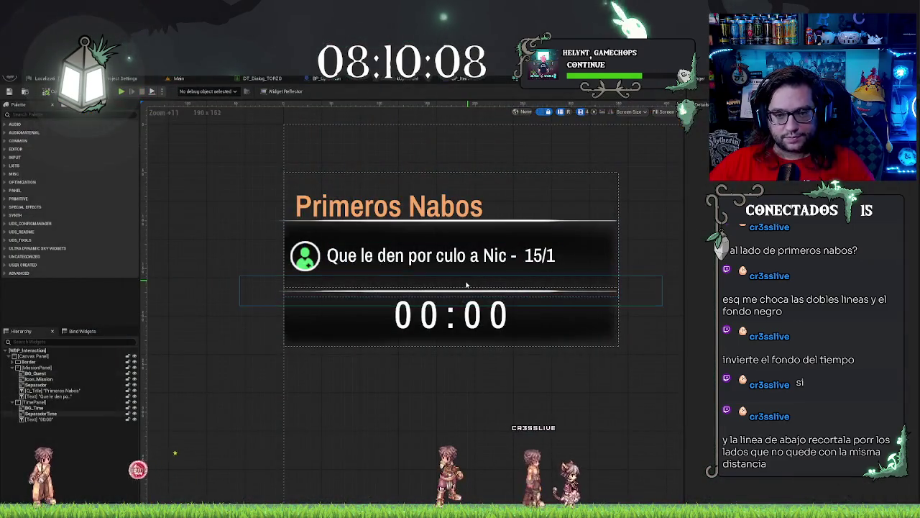
Step: Compare the Separador Time line's width against BG_Time, then clear the selection
click(469, 283)
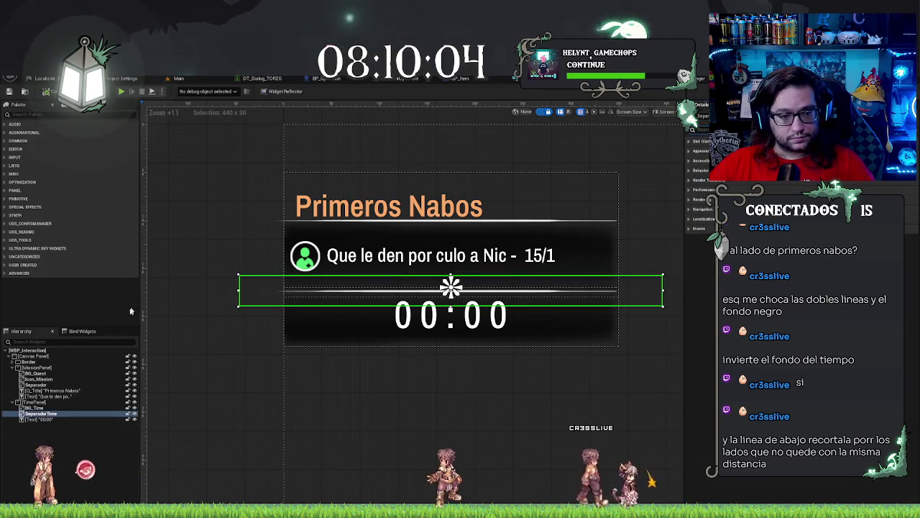
click(60, 408)
click(60, 413)
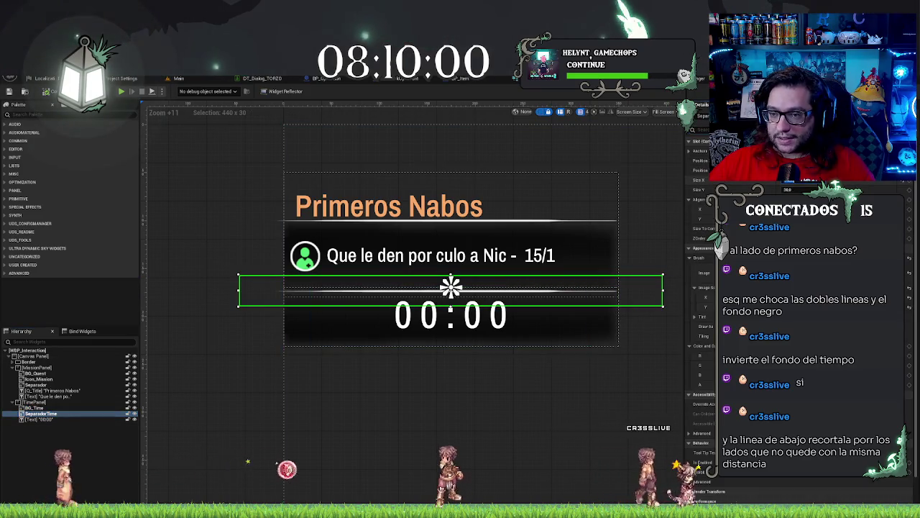
click(216, 362)
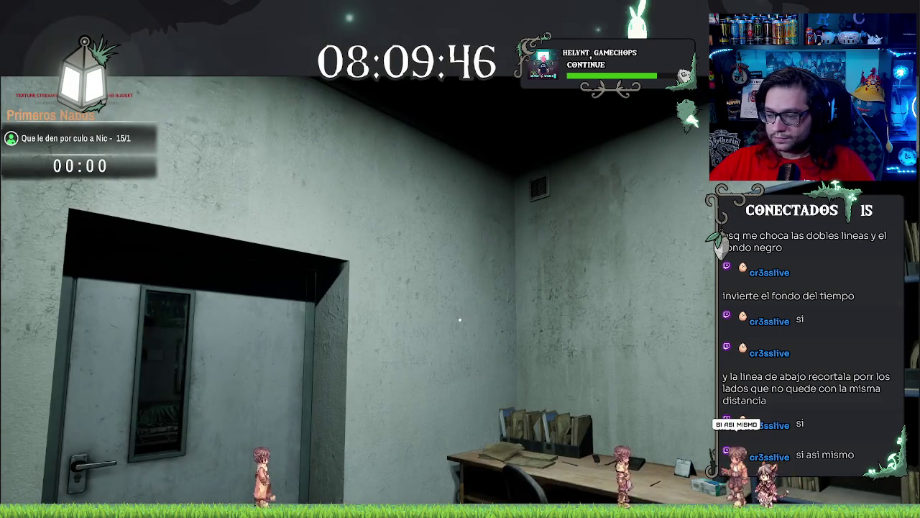
Step: Walk through the door and down the hospital corridor, then stop the play test with Esc
key(w)
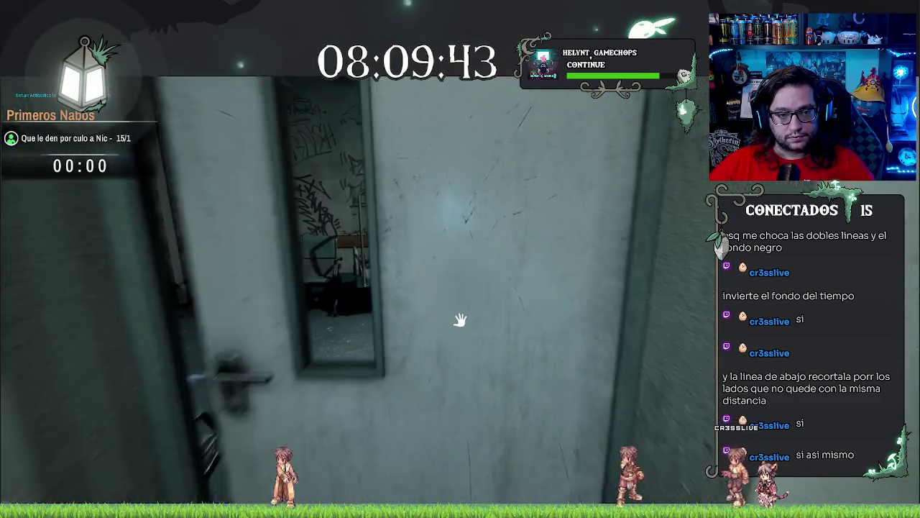
click(460, 320)
key(w)
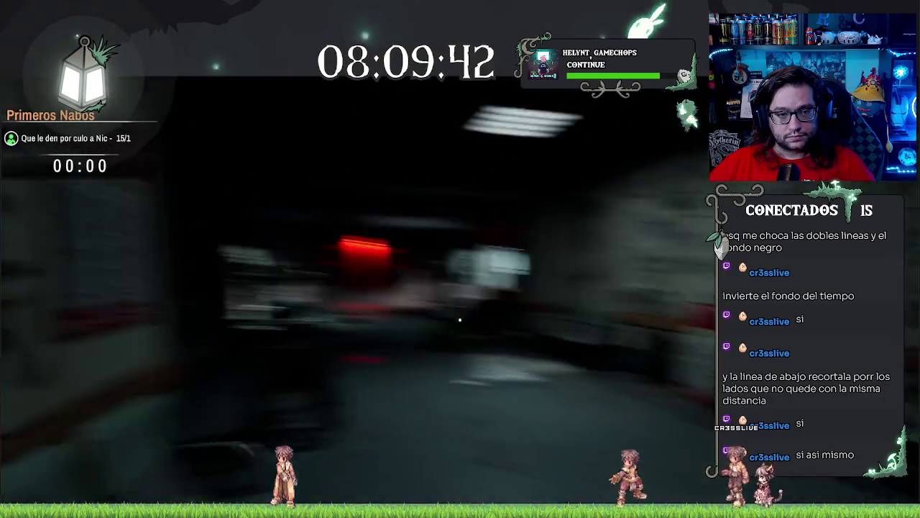
key(w)
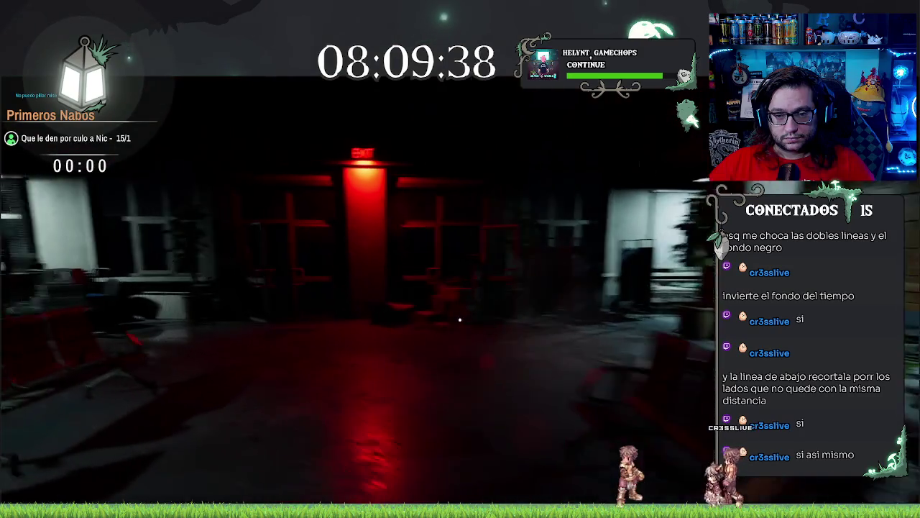
key(w)
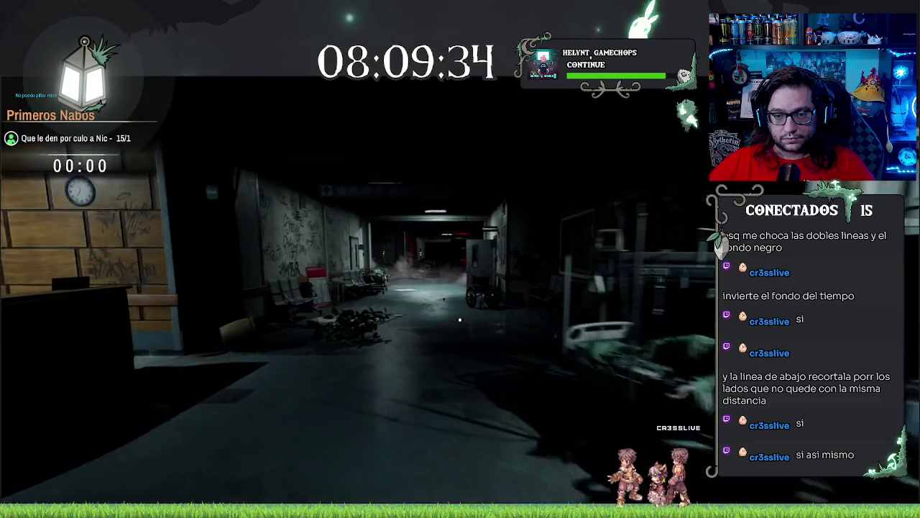
key(w)
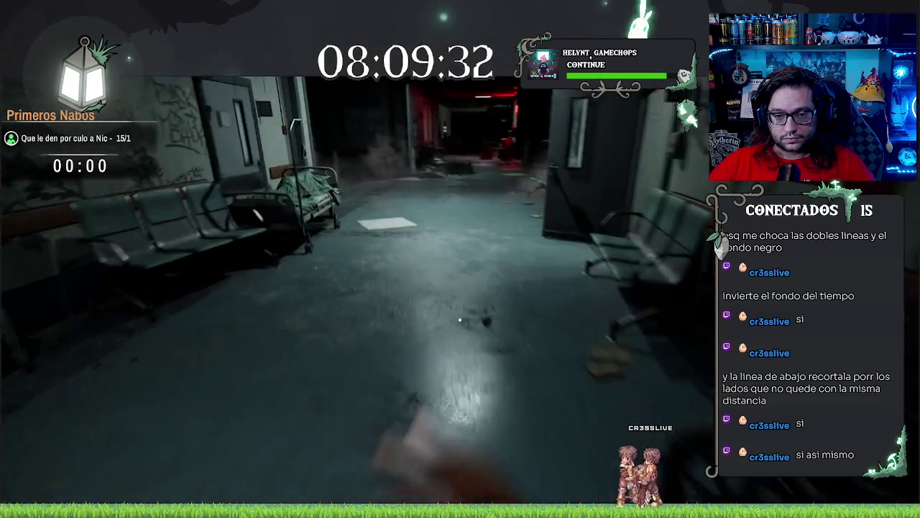
key(w)
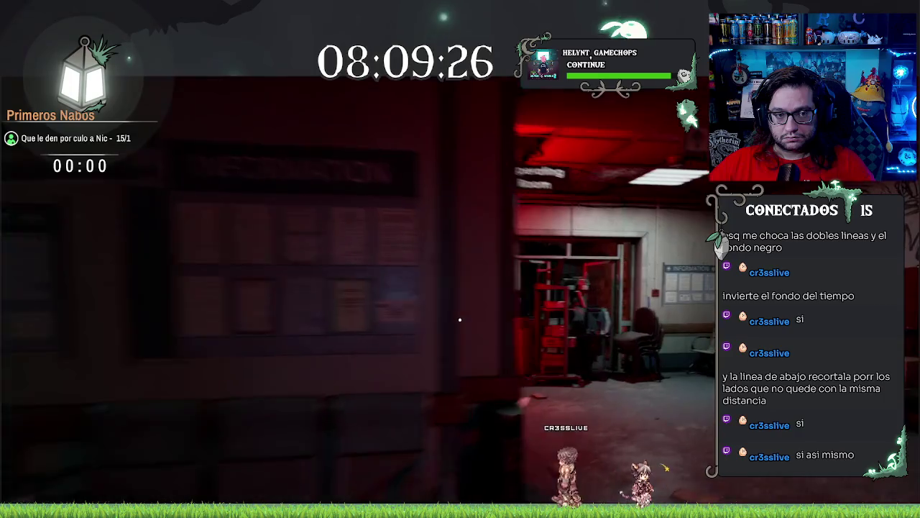
key(Escape)
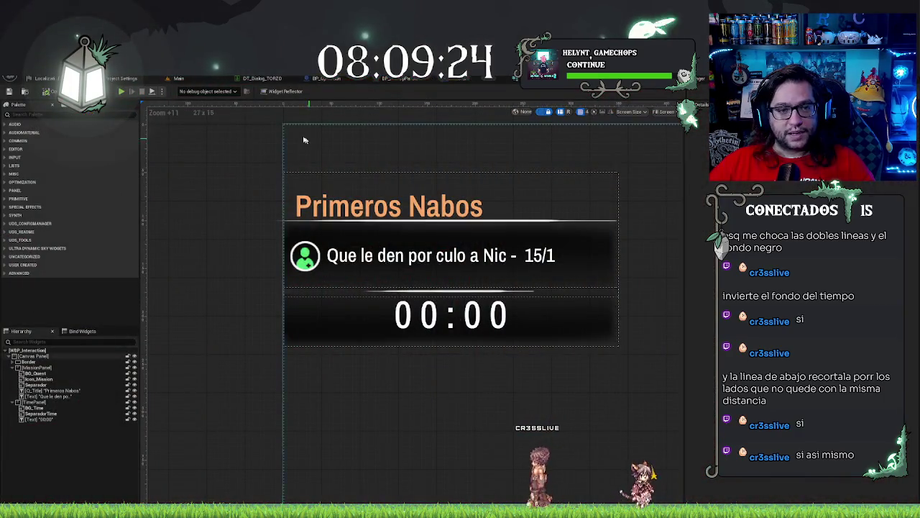
Step: Select BG_Quest and open the animation timeline on QuestAnimation's tracks
click(34, 374)
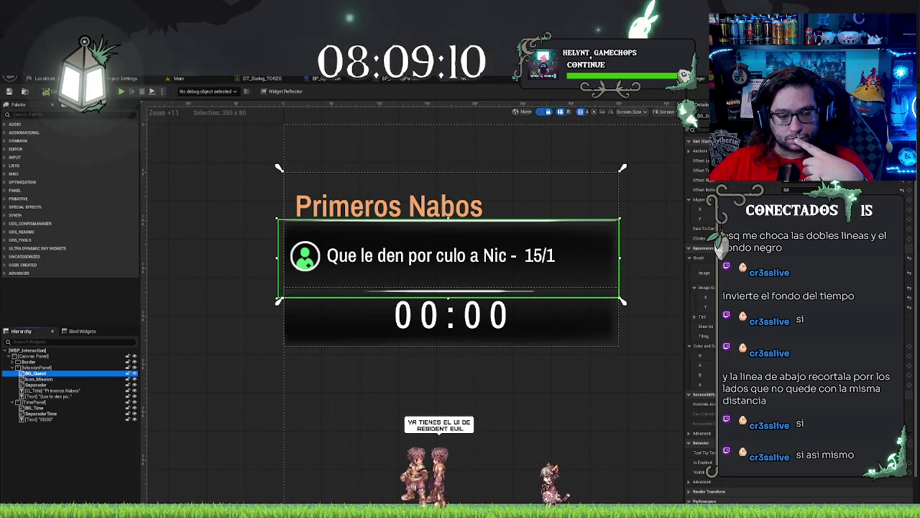
key(ctrl+shift+space)
click(41, 433)
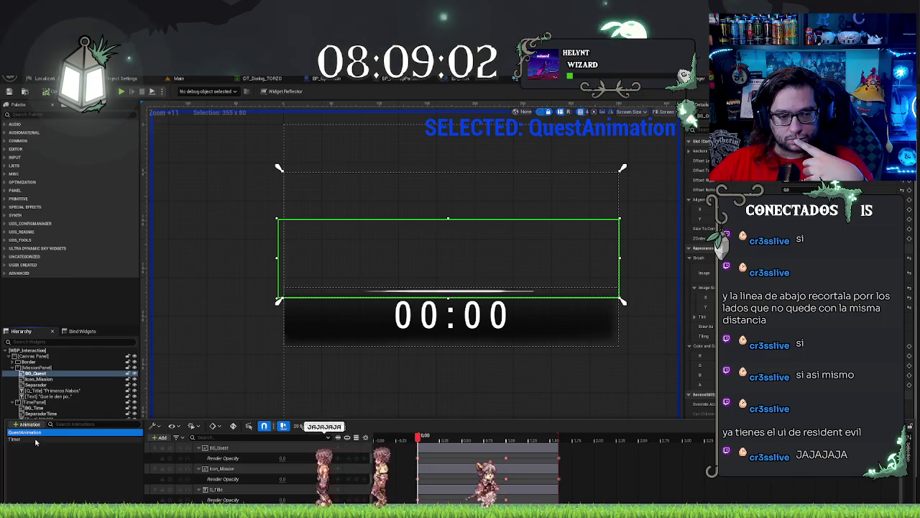
Step: Toggle between Timer and QuestAnimation, close the timeline, and select BG_Quest through TimePanel
click(31, 440)
click(40, 432)
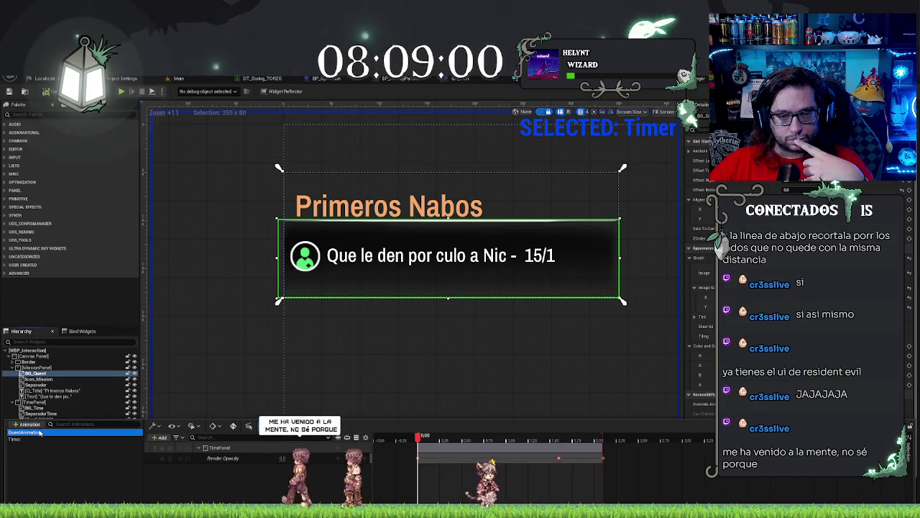
click(38, 439)
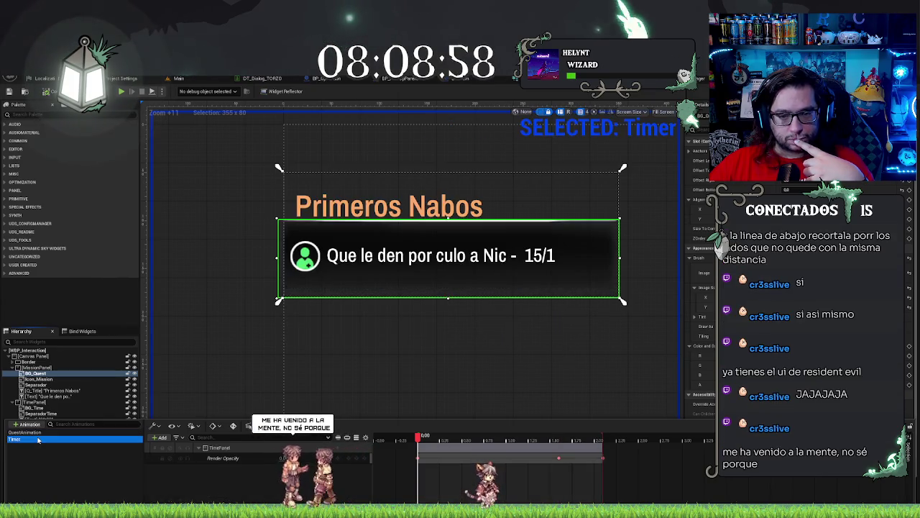
click(43, 452)
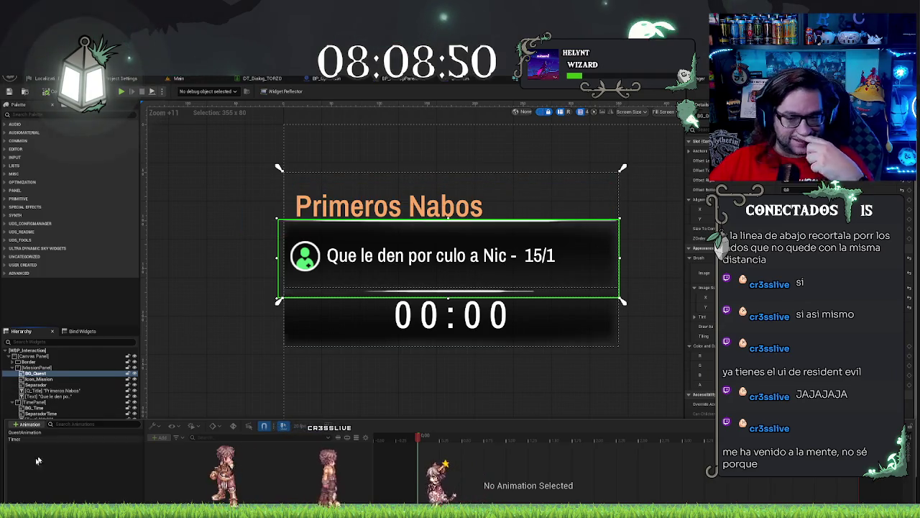
click(237, 254)
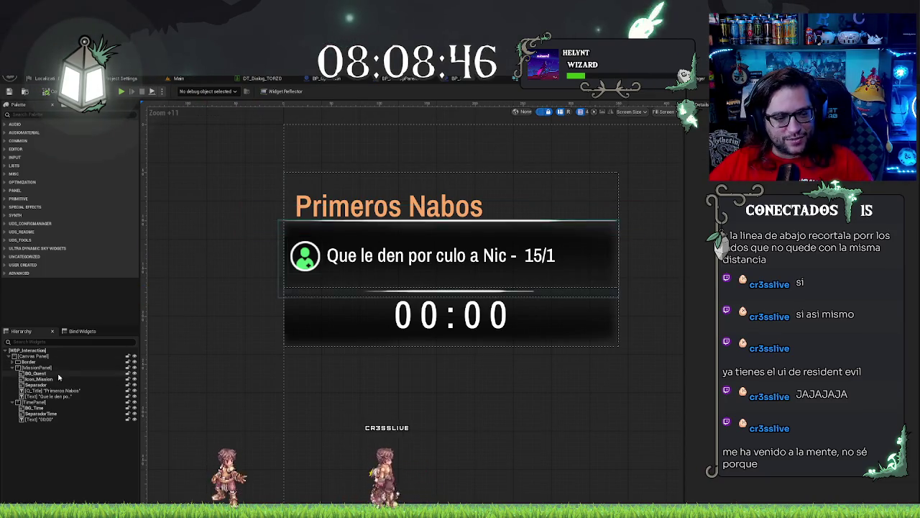
click(37, 373)
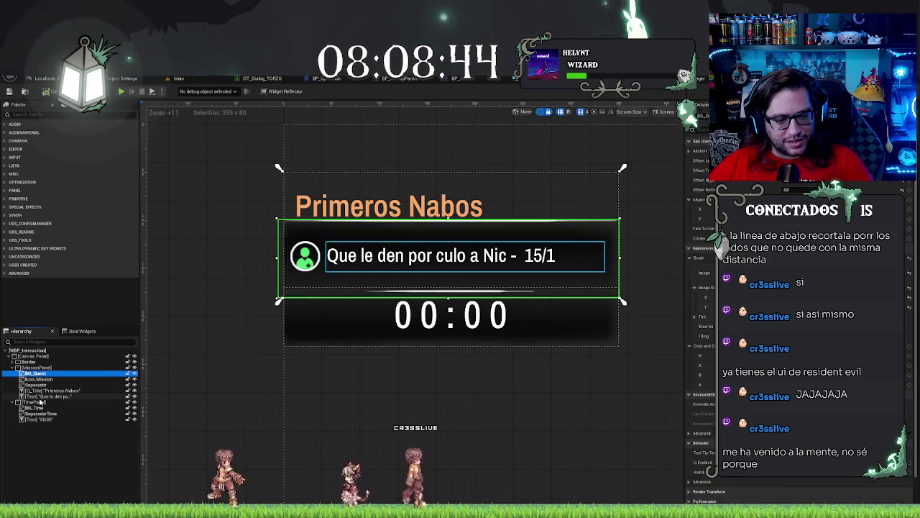
shift+click(35, 402)
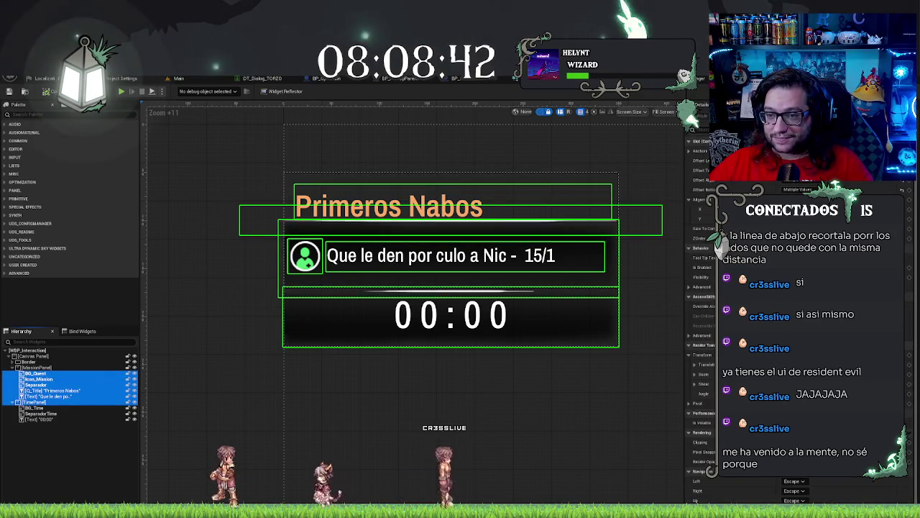
Step: Set the selected quest widgets' Render Opacity to 0
scroll(700, 317, down, 5)
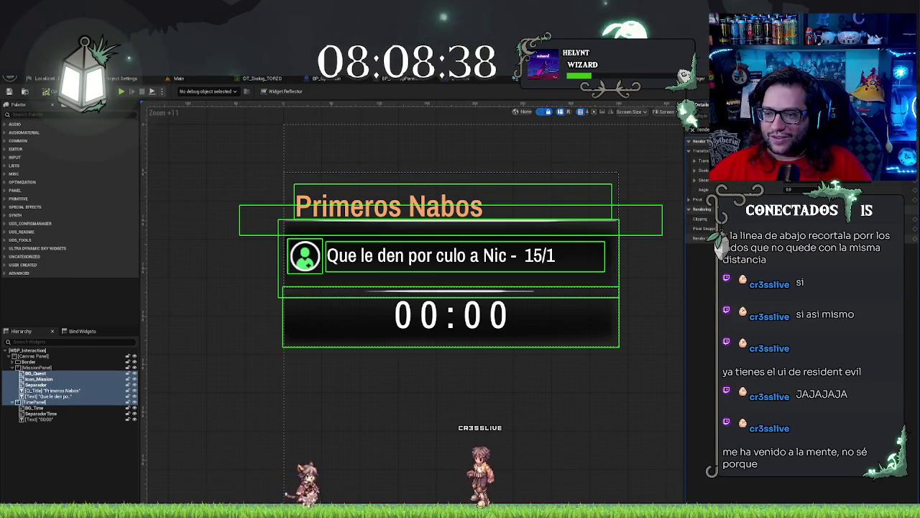
key(Return)
click(213, 289)
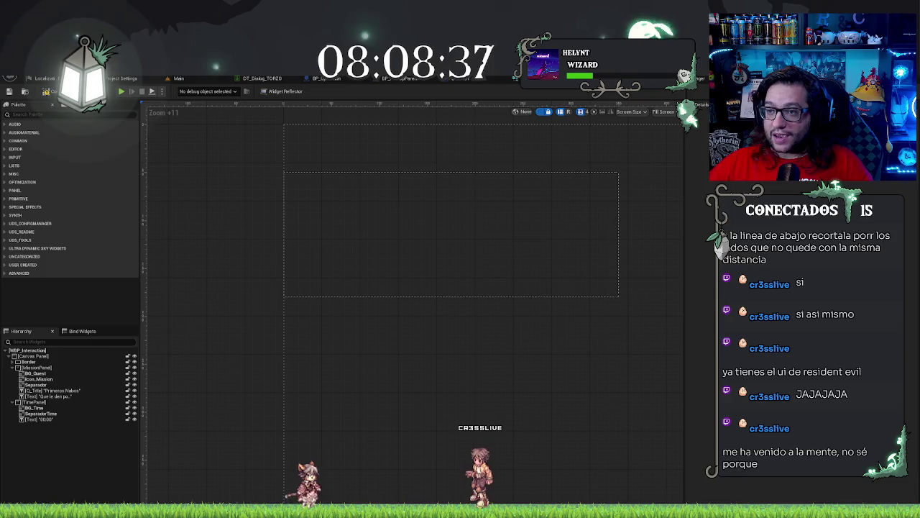
Step: In the CreateQuest graph, rename the input to Title, add Description, and make Title Text-typed
key(ctrl+Tab)
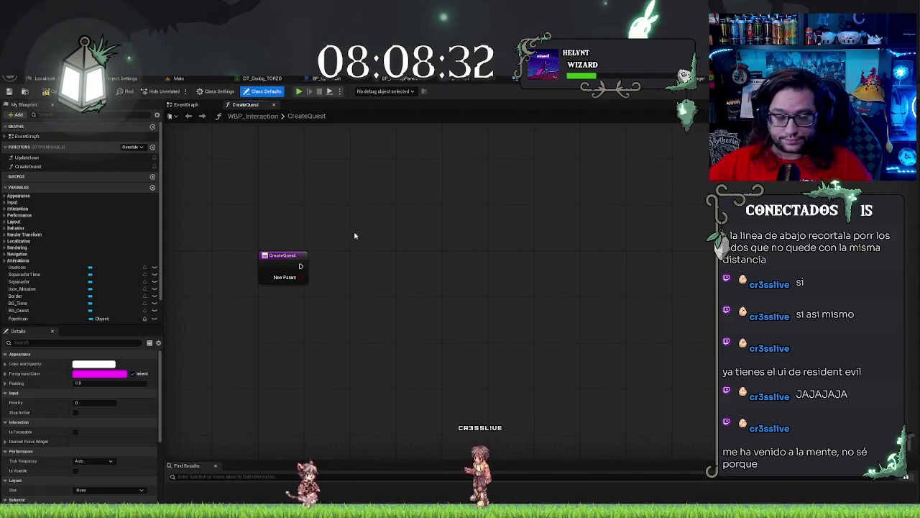
click(291, 261)
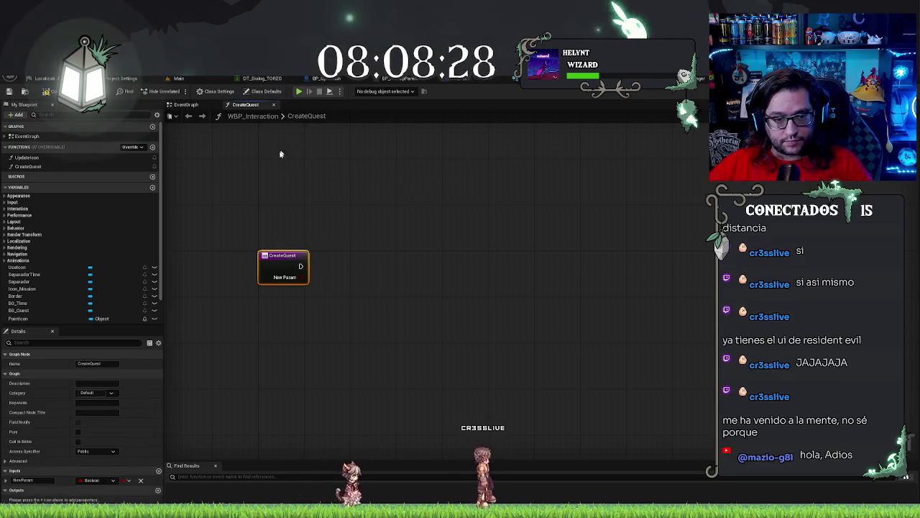
click(24, 479)
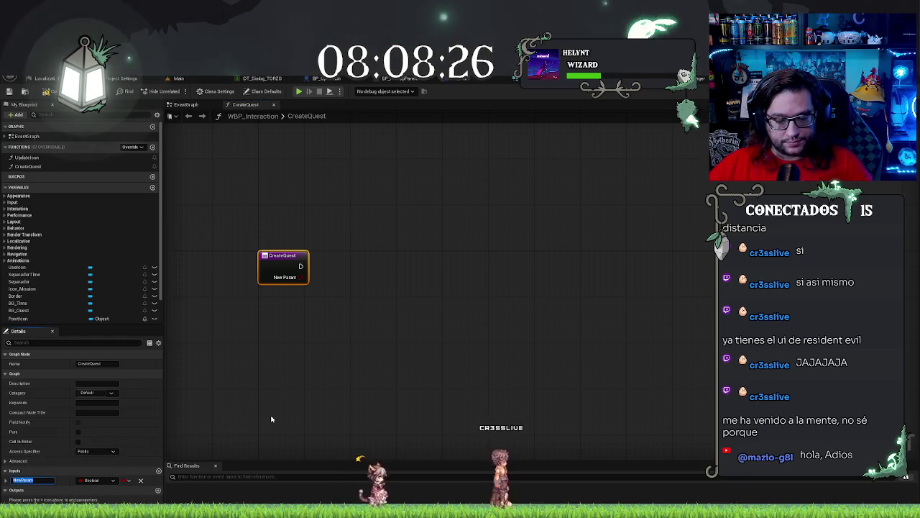
text(Ttle)
key(Return)
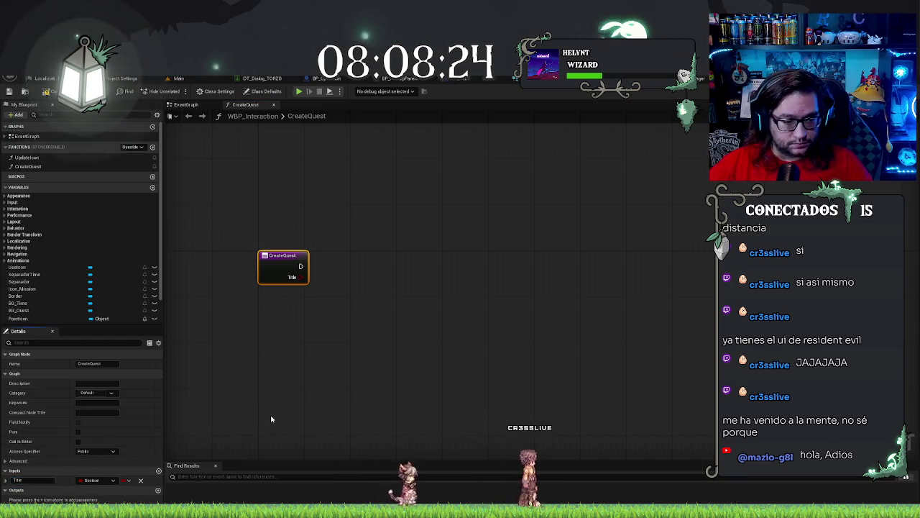
click(159, 470)
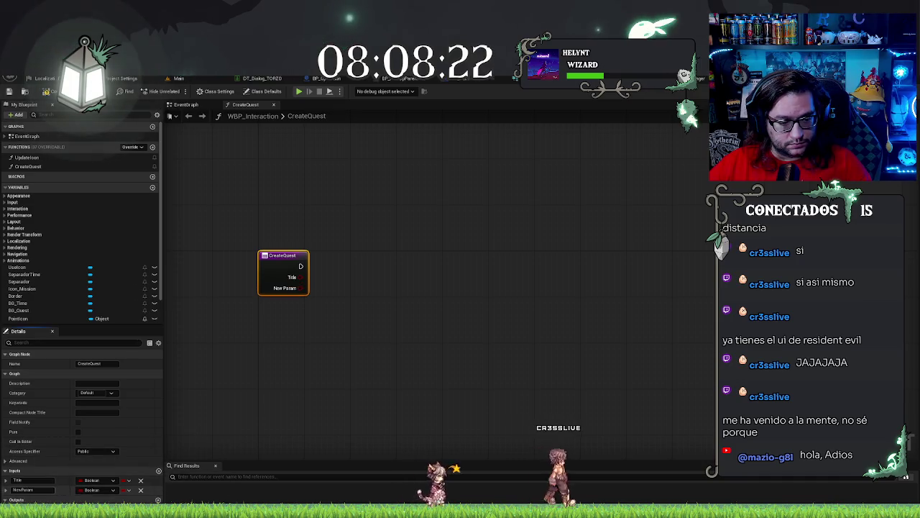
text(Description)
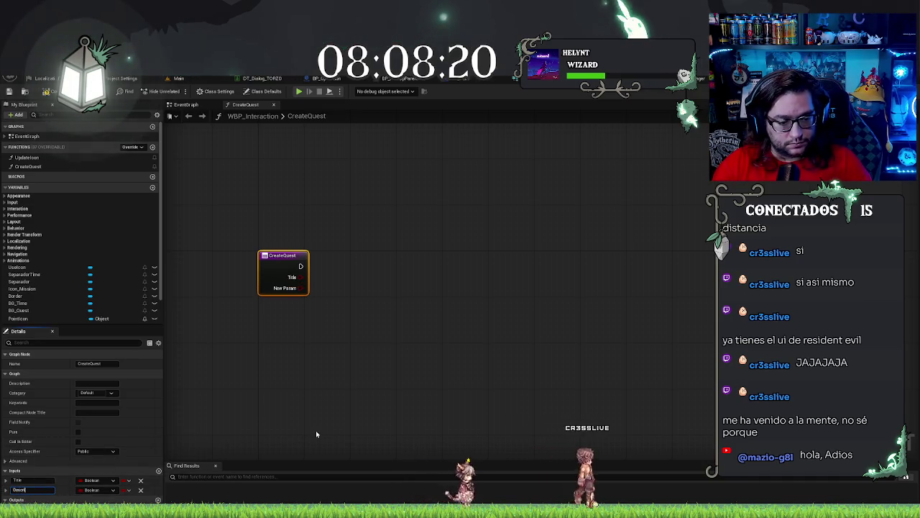
key(Return)
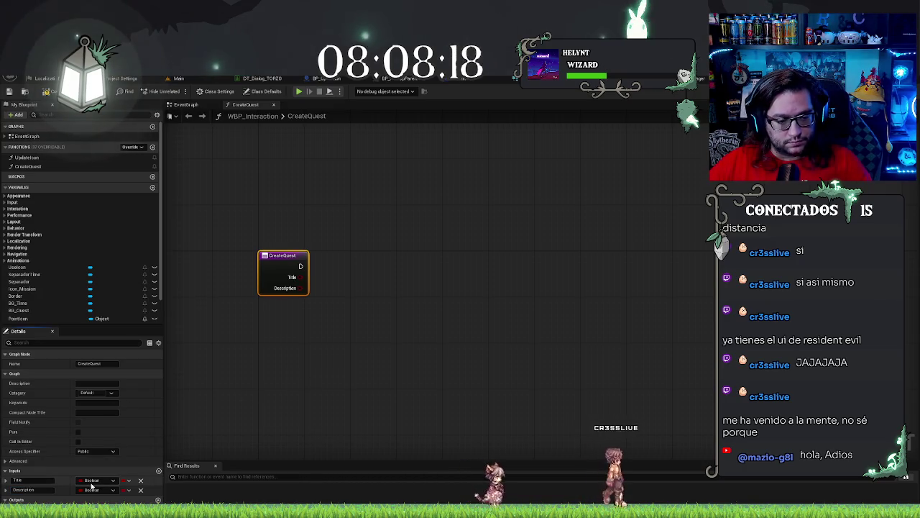
click(99, 479)
click(94, 395)
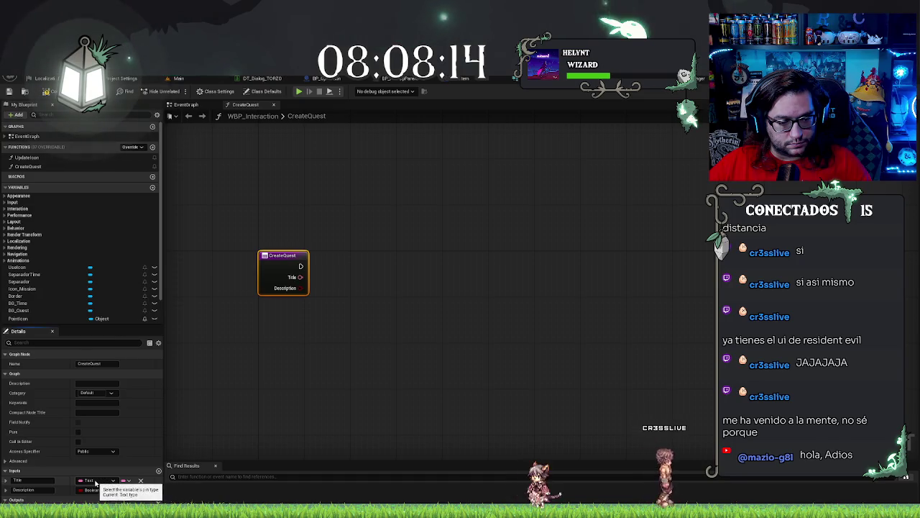
Step: Set the Description input's type to Text and the Time input's type to Boolean
click(95, 481)
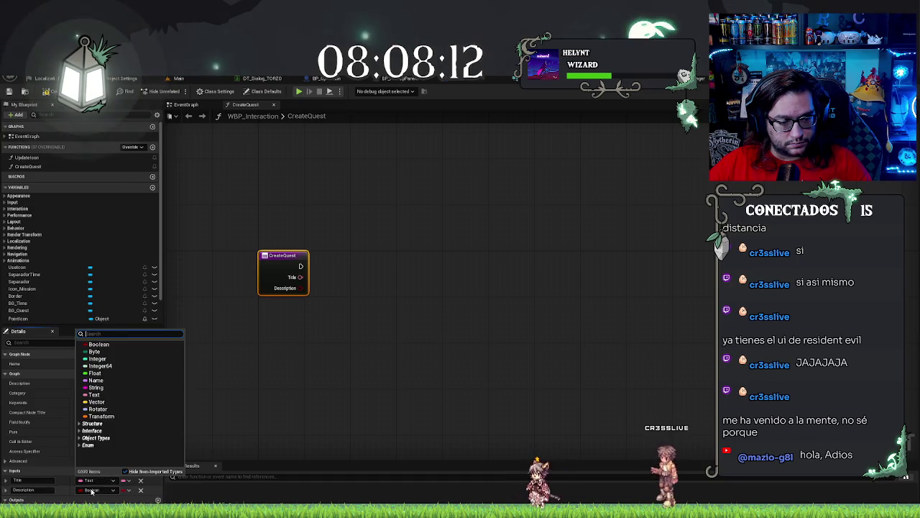
click(91, 490)
click(94, 404)
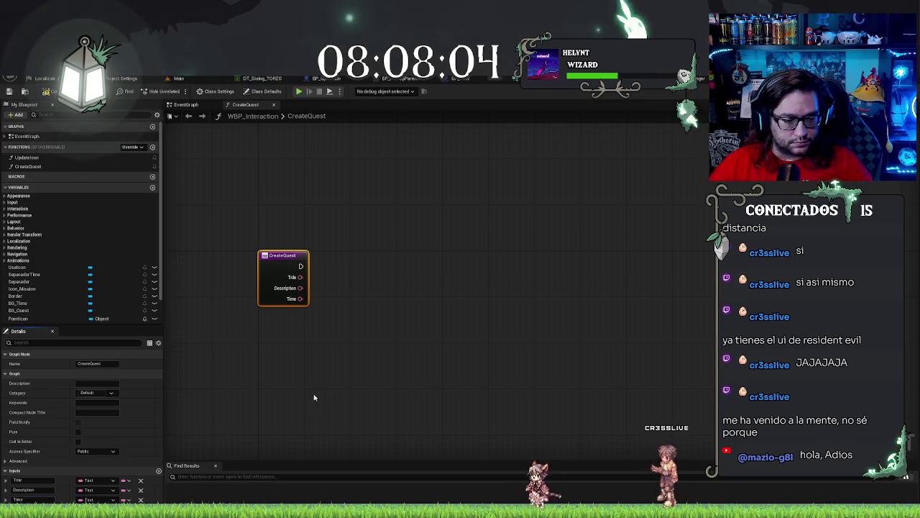
click(95, 498)
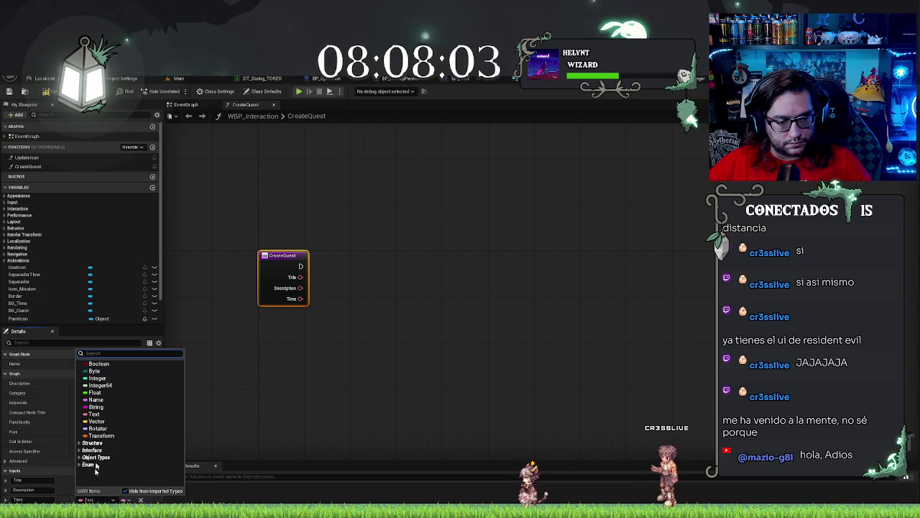
click(97, 407)
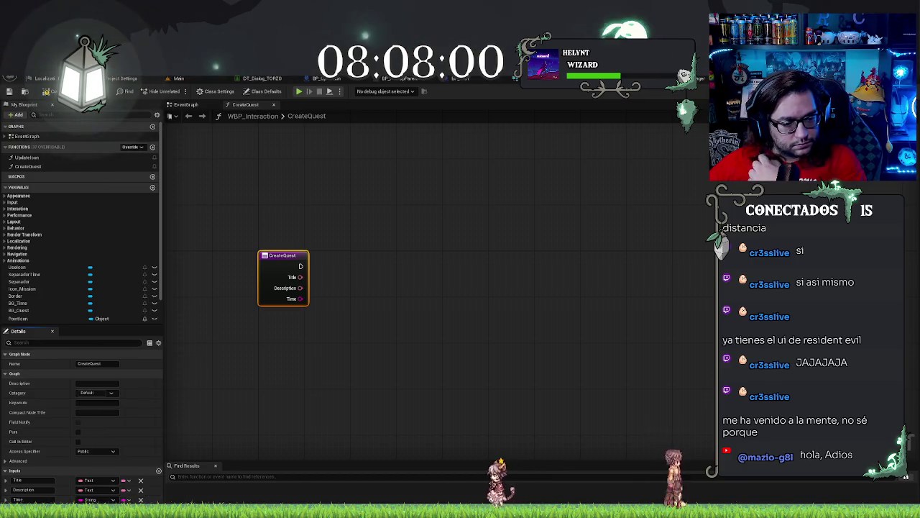
click(90, 490)
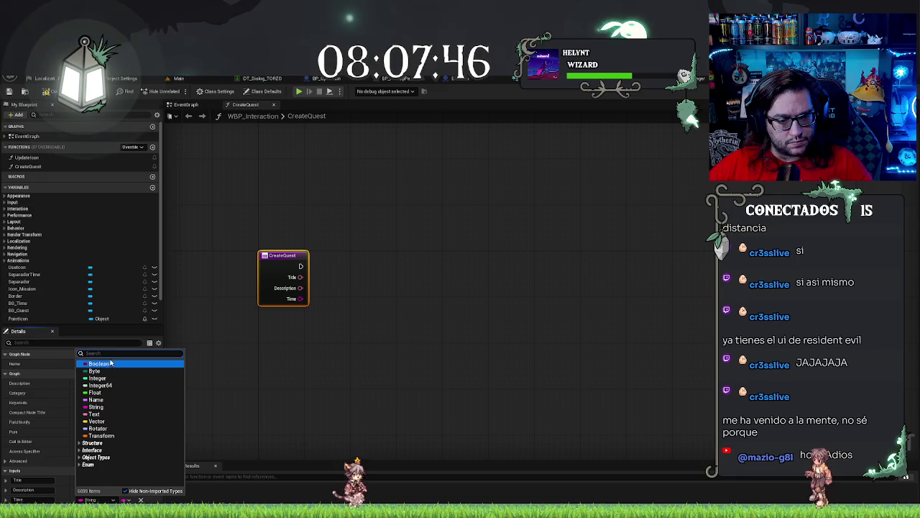
key(Escape)
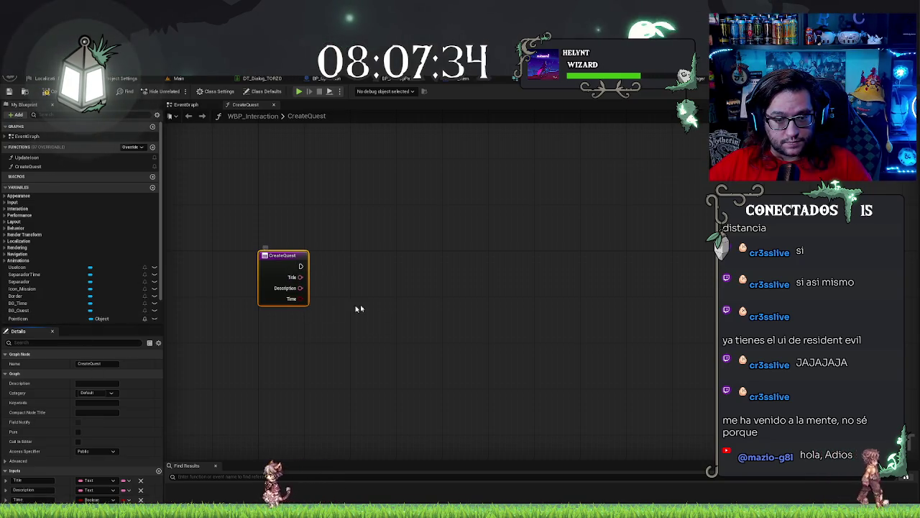
Step: Search 'set' from CreateQuest's execution output, cancel, and return to the widget Designer
drag(300, 266, 343, 270)
text(set)
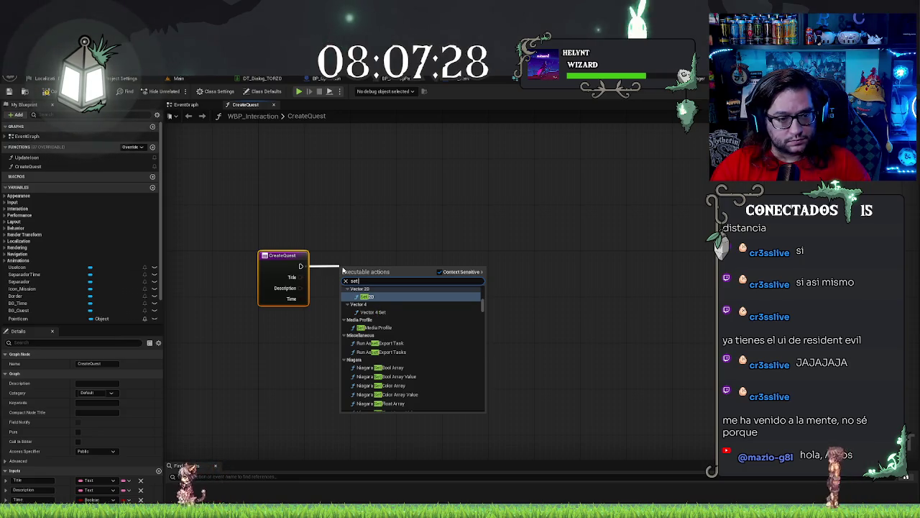
click(215, 281)
scroll(41, 298, down, 1)
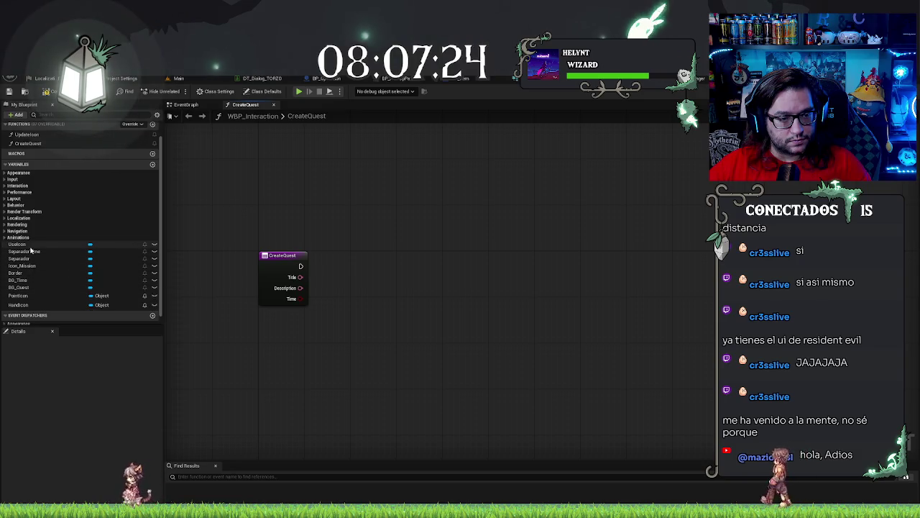
click(672, 91)
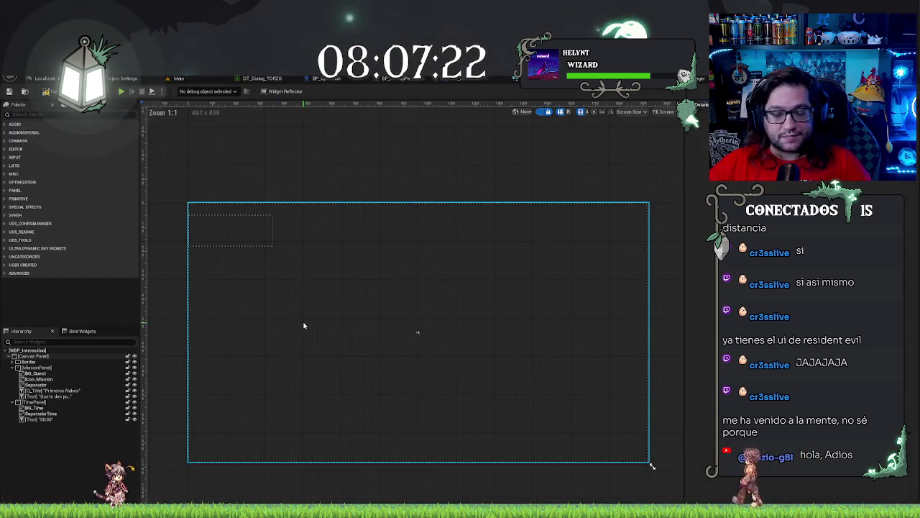
Step: Rename the description text widget to Description in the Hierarchy
click(43, 396)
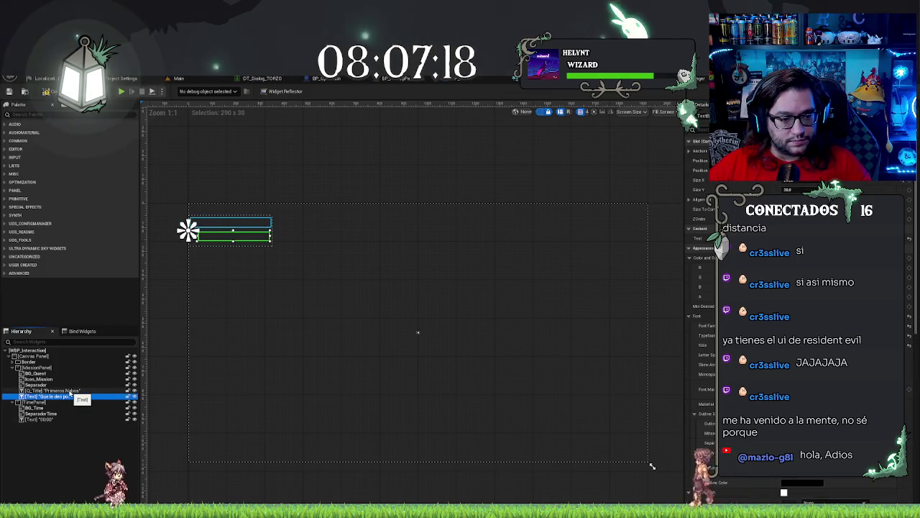
ctrl+click(69, 392)
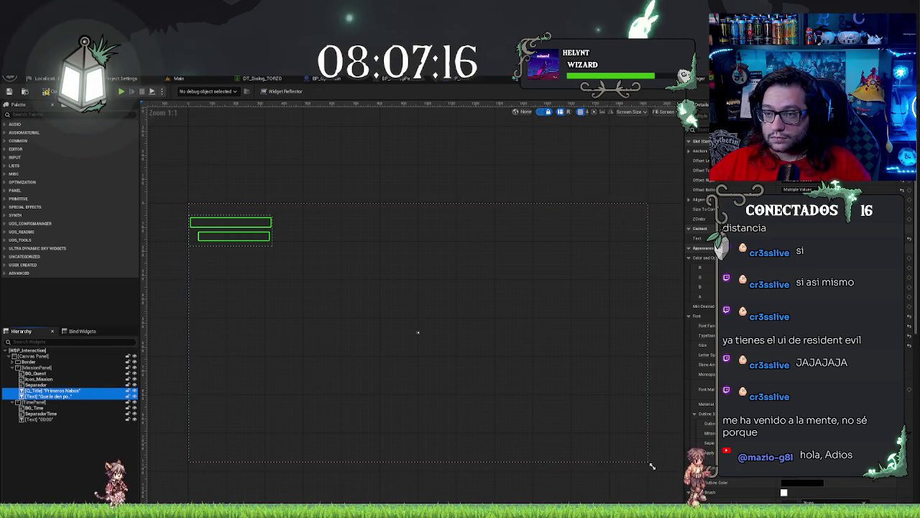
key(F2)
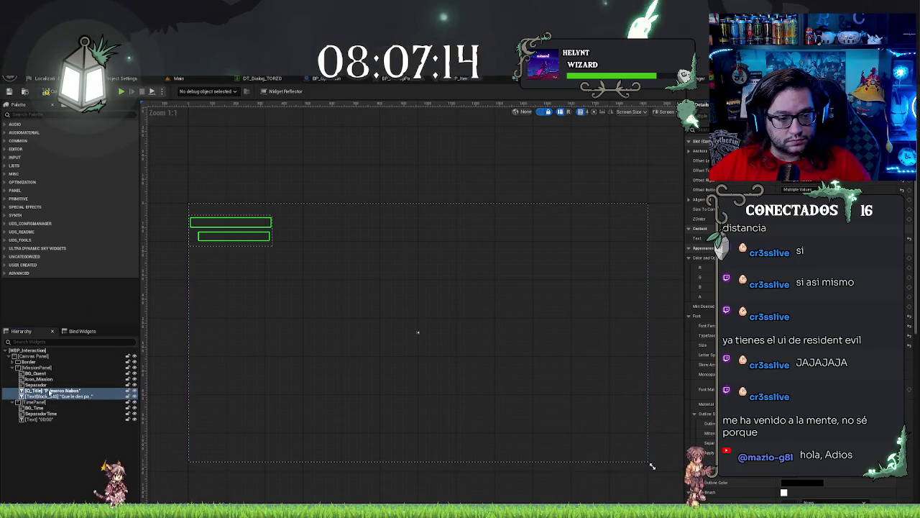
click(43, 396)
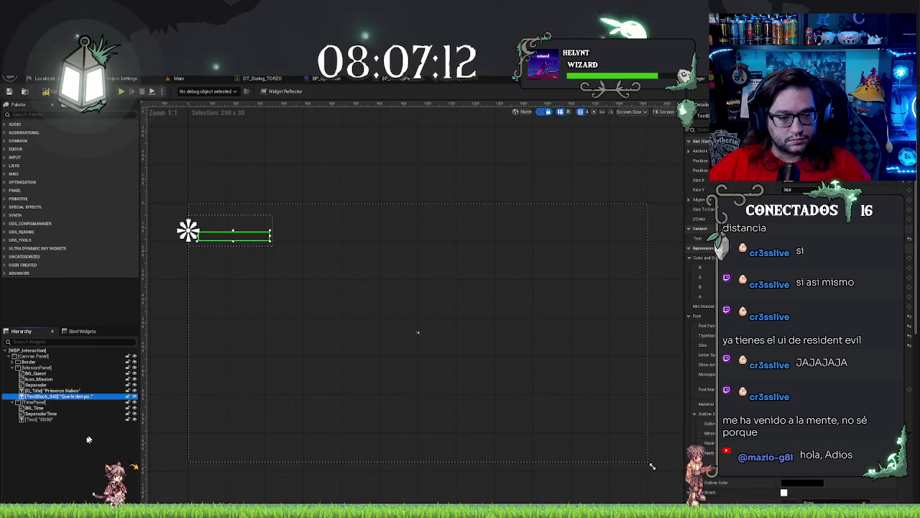
key(F2)
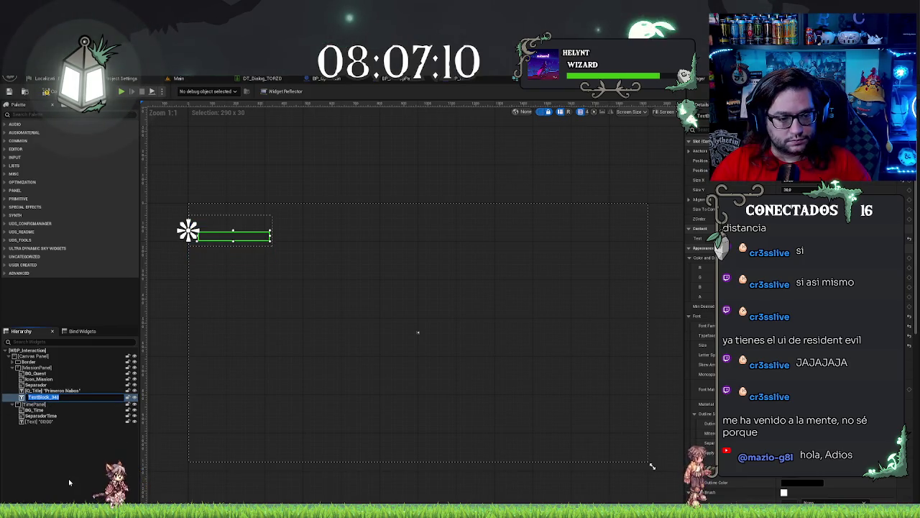
text(Desc)
key(Return)
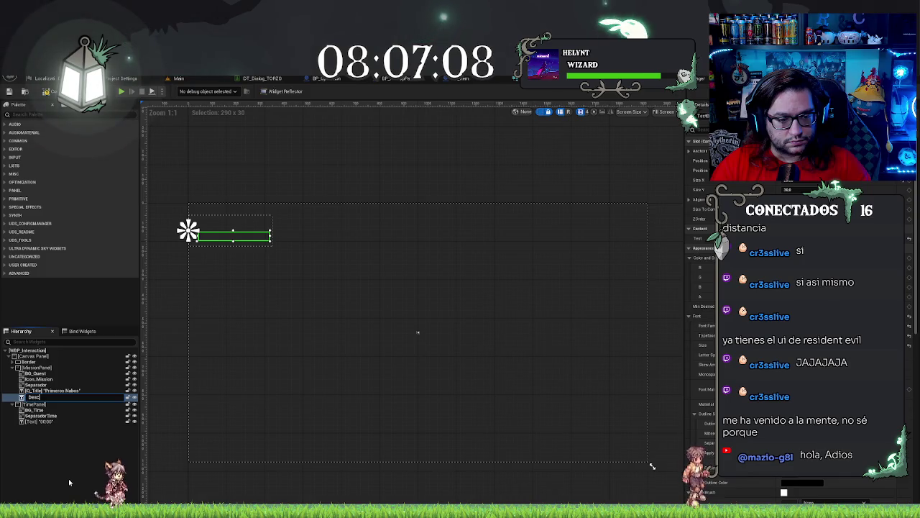
text(ription)
key(Return)
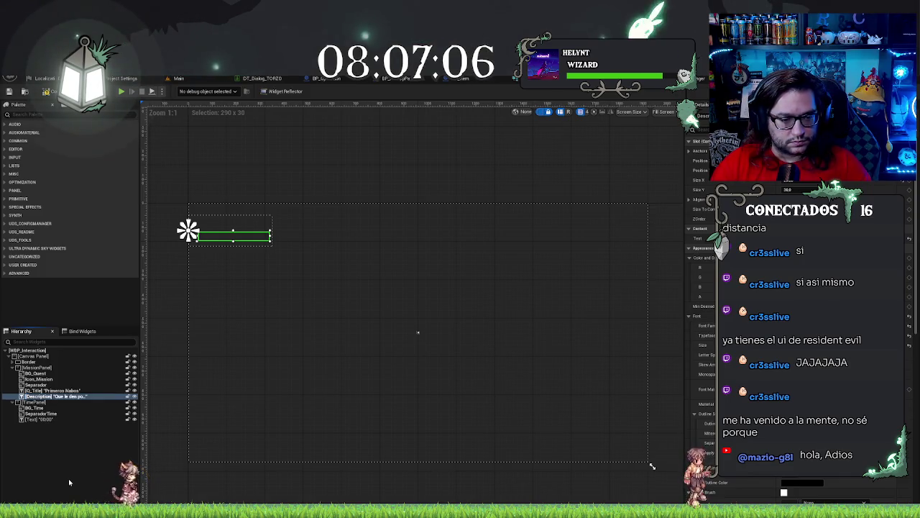
Step: Rename the 00:00 timer text widget to TimeOut and return to the CreateQuest graph
click(40, 391)
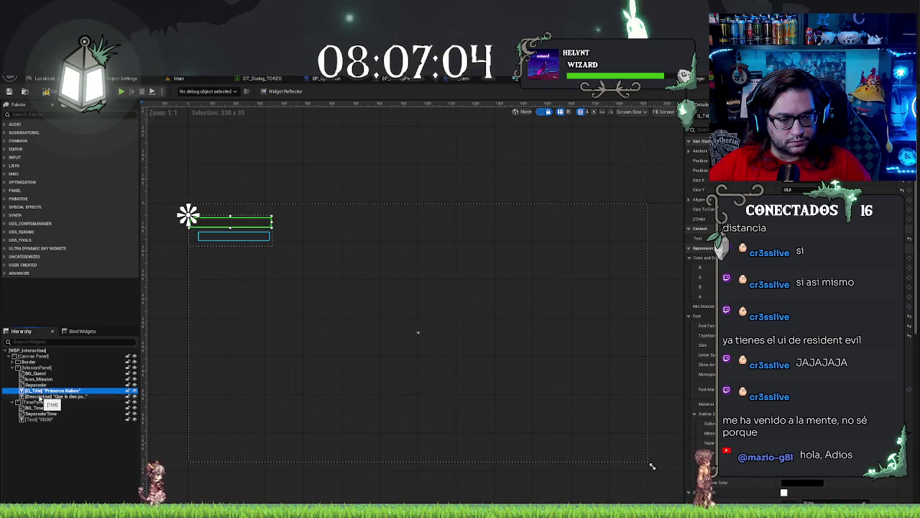
click(41, 396)
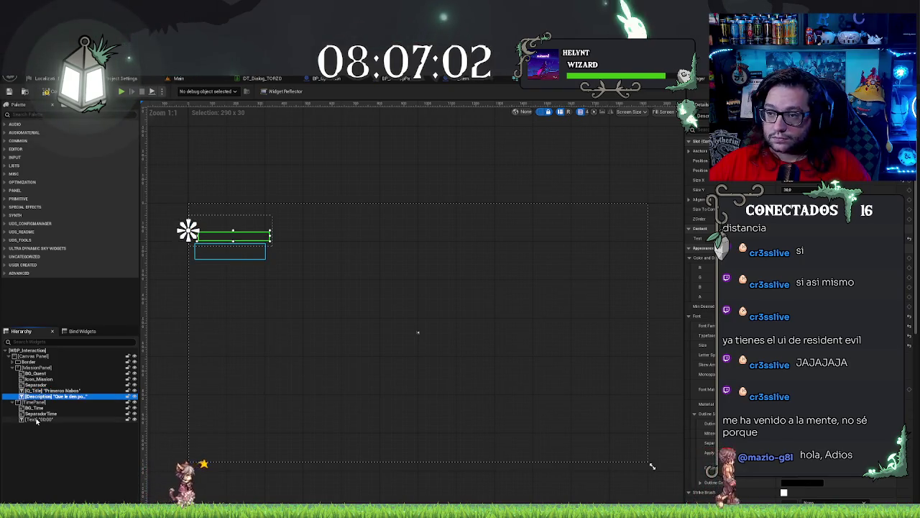
click(36, 419)
text(Block)
key(Return)
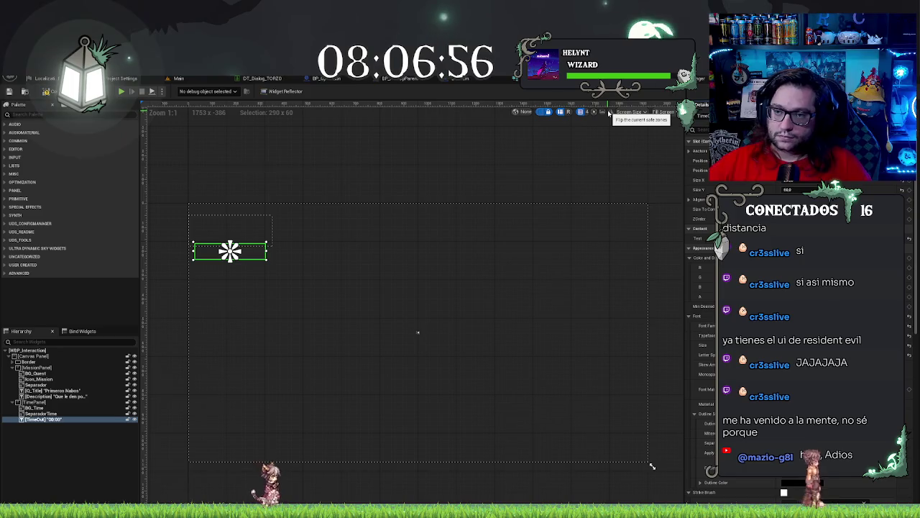
key(F2)
text(TimeOut)
key(Return)
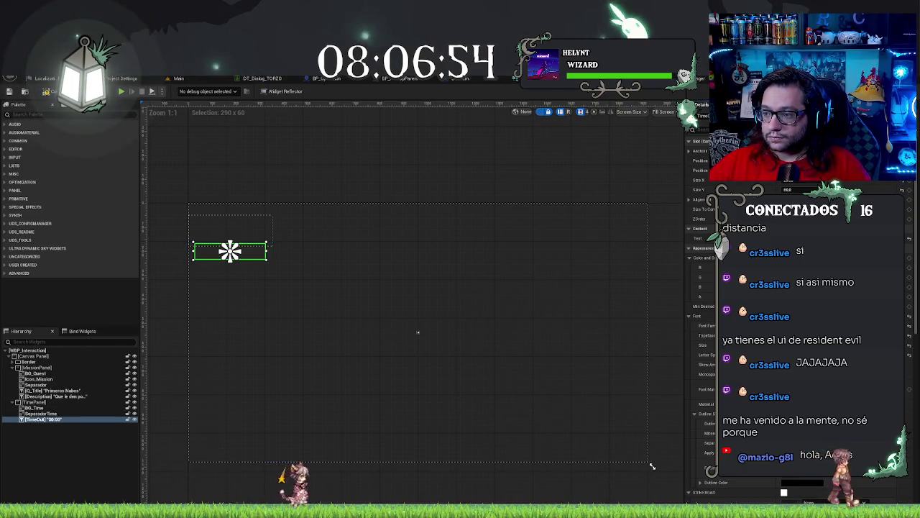
key(ctrl+shift+g)
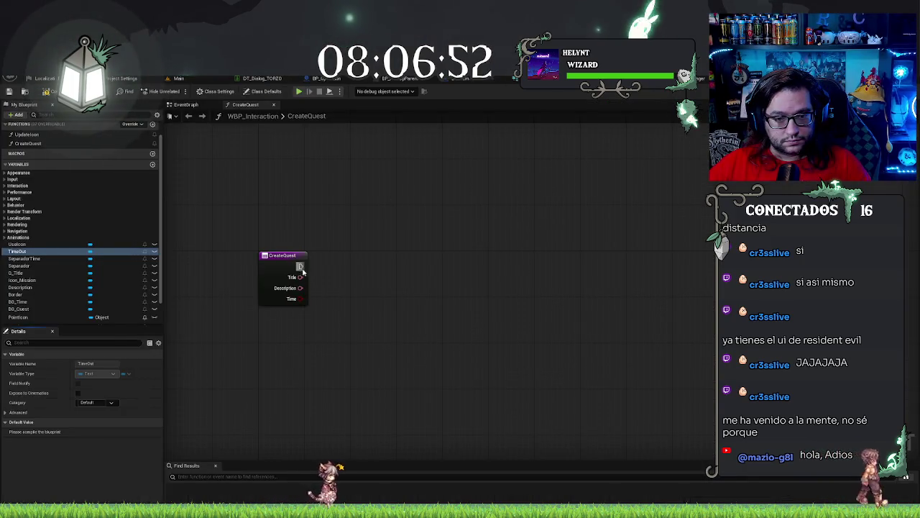
Step: Add a Branch driven by the Time input and place a Q_Title widget reference
mouse_move(301, 299)
mouse_down()
mouse_move(456, 311)
mouse_move(446, 259)
mouse_up()
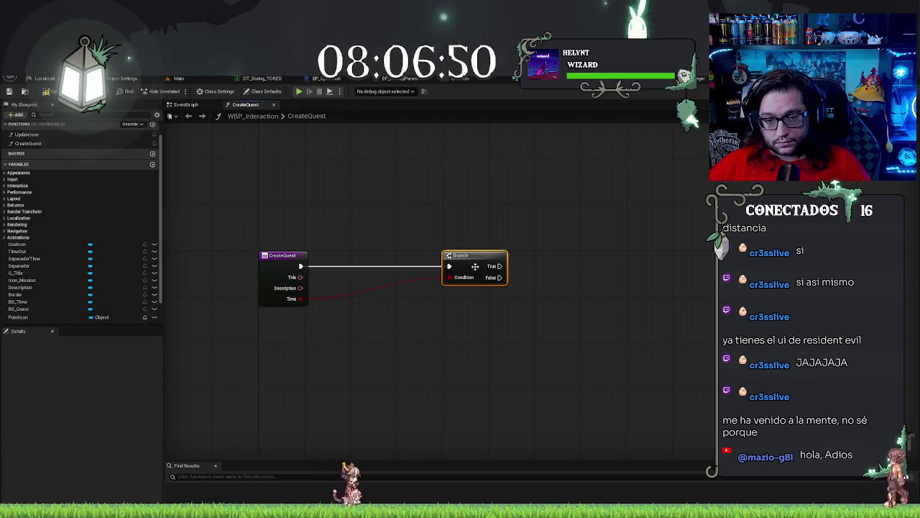
drag(300, 277, 326, 278)
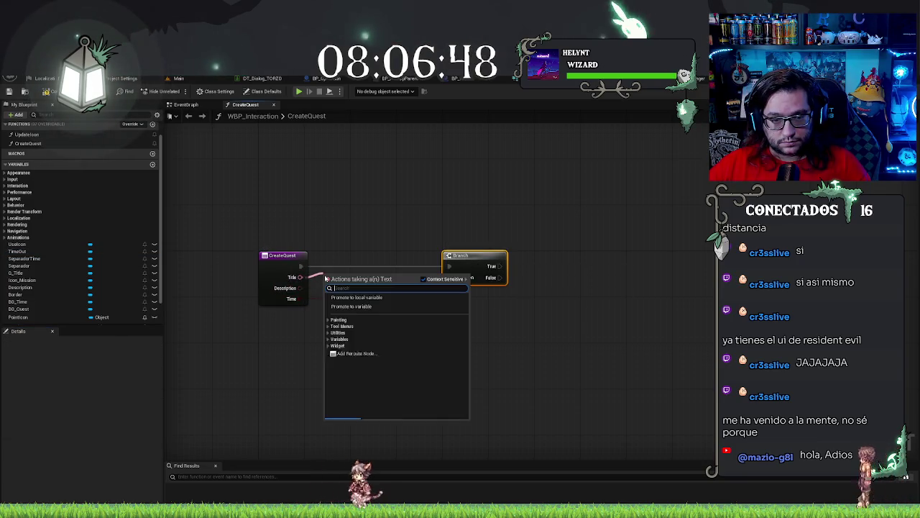
mouse_move(23, 273)
mouse_down()
mouse_move(96, 312)
mouse_move(294, 364)
mouse_move(309, 356)
mouse_move(248, 375)
mouse_move(295, 368)
mouse_move(354, 327)
mouse_up()
text(set text)
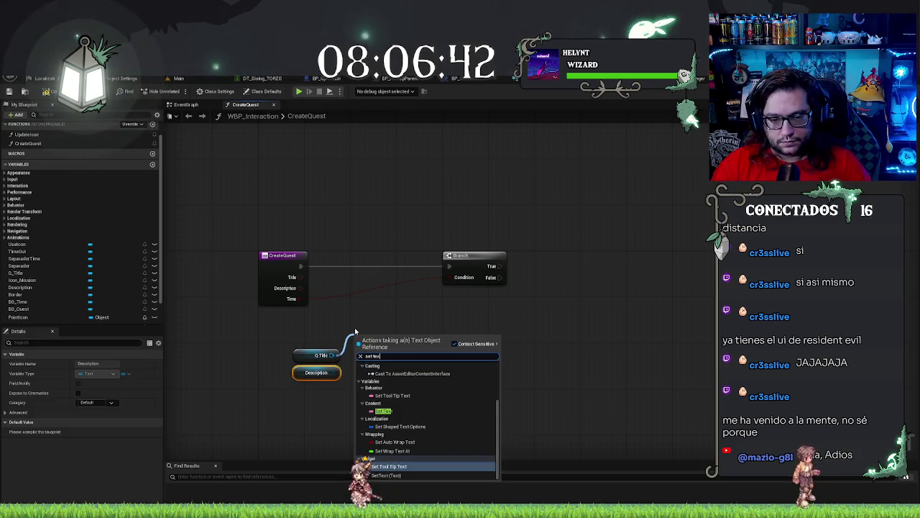
click(388, 411)
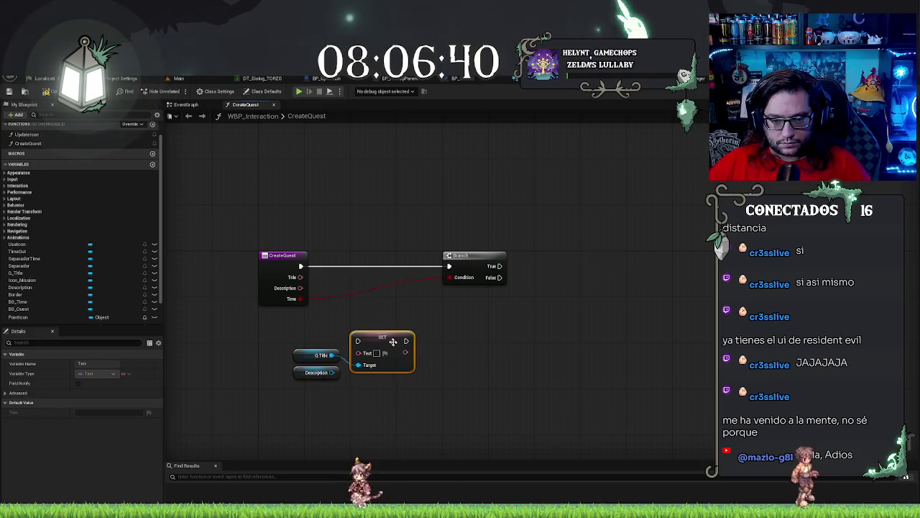
key(Delete)
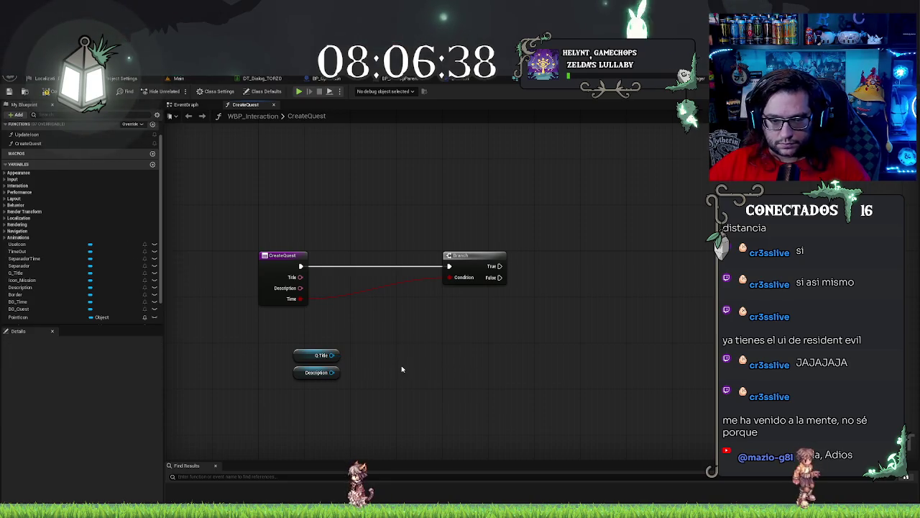
Step: Create two chained SetText nodes for Q_Title and Description, fed by the Title and Description inputs
drag(331, 355, 347, 303)
text(set text)
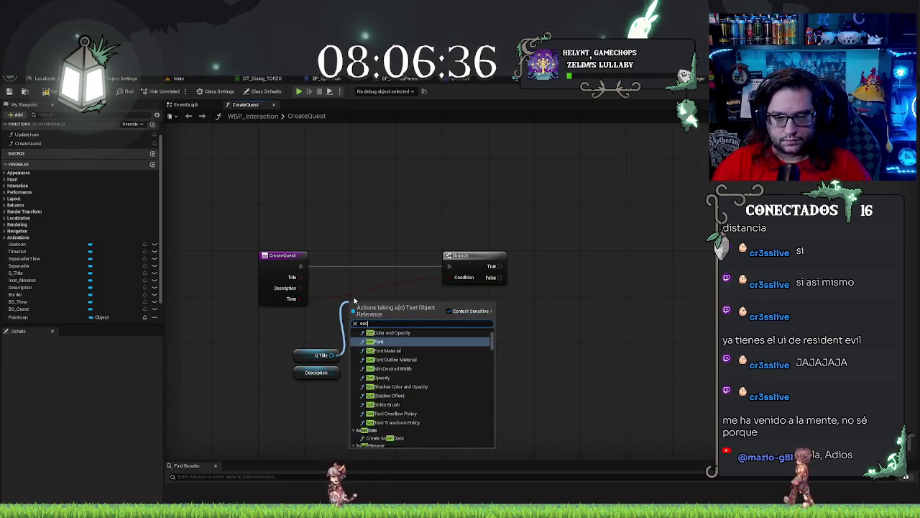
click(388, 442)
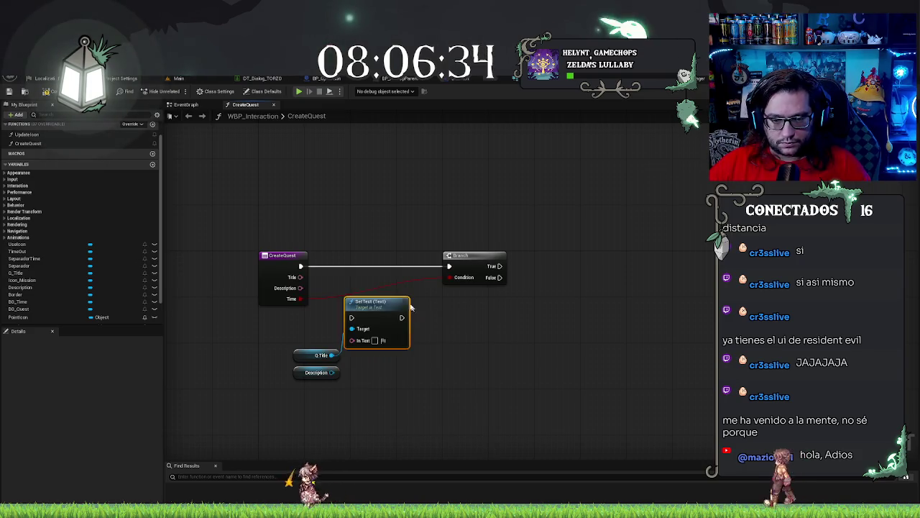
key(ctrl+c)
key(ctrl+v)
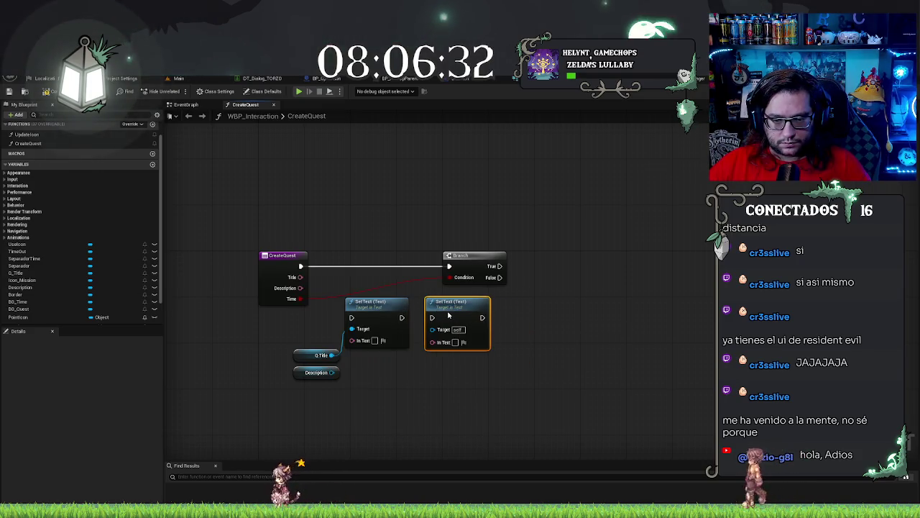
drag(431, 317, 401, 320)
drag(338, 372, 432, 329)
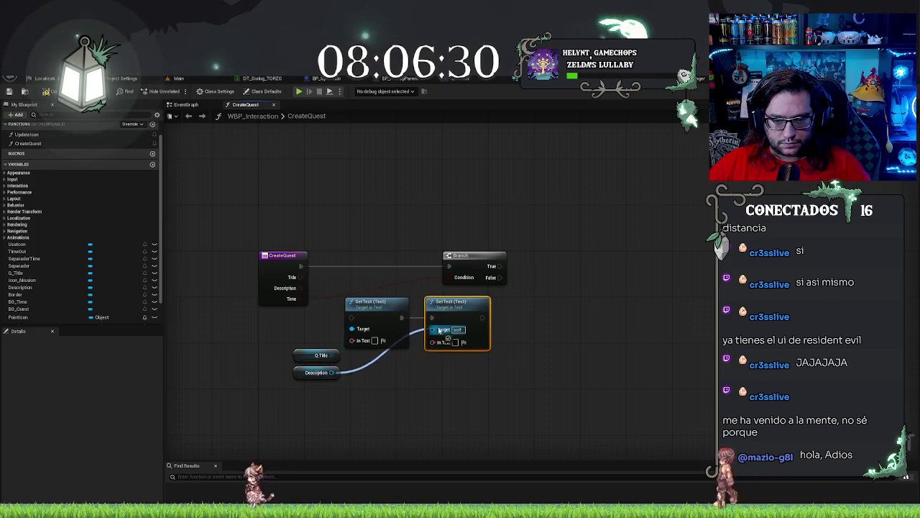
drag(301, 277, 352, 339)
mouse_move(432, 340)
mouse_down()
mouse_move(309, 311)
mouse_move(301, 288)
mouse_move(431, 302)
mouse_move(435, 253)
mouse_up()
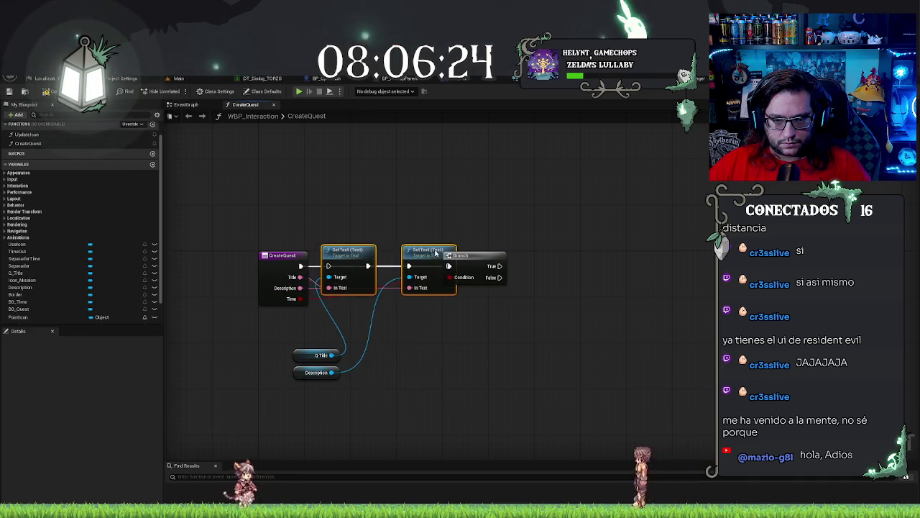
Step: Run the first SetText right after CreateQuest and rearrange the Branch and widget references
click(499, 279)
drag(502, 282, 536, 283)
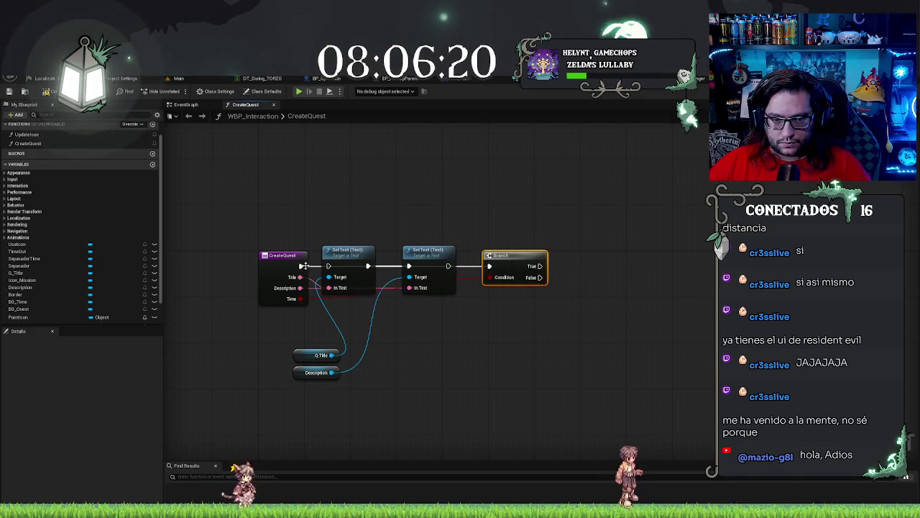
drag(327, 266, 329, 266)
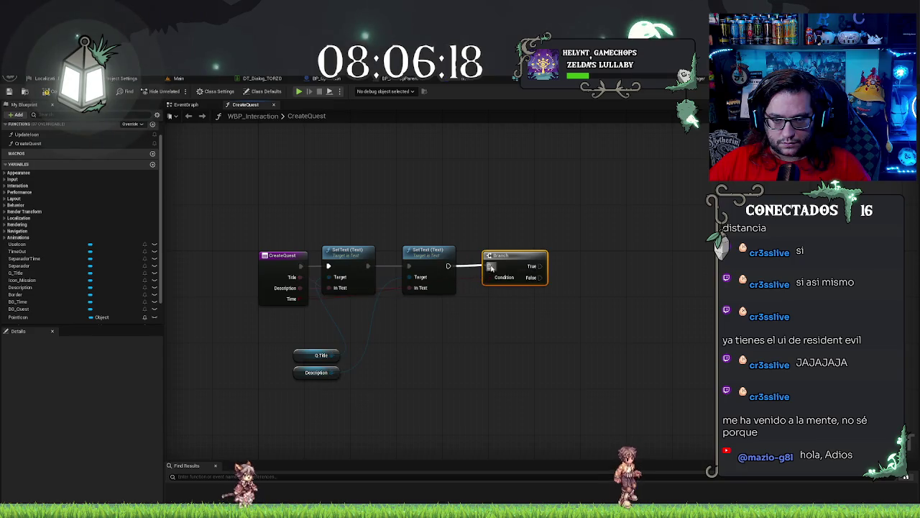
drag(445, 276, 457, 276)
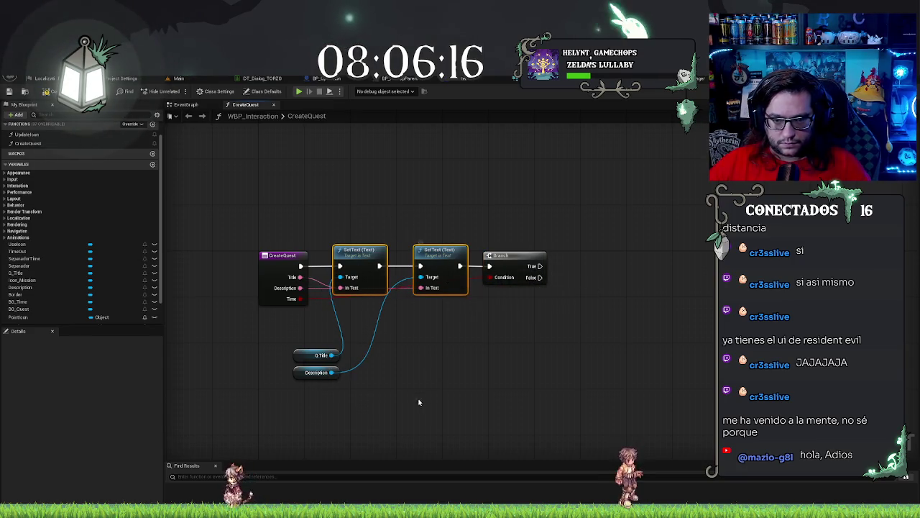
drag(294, 357, 269, 317)
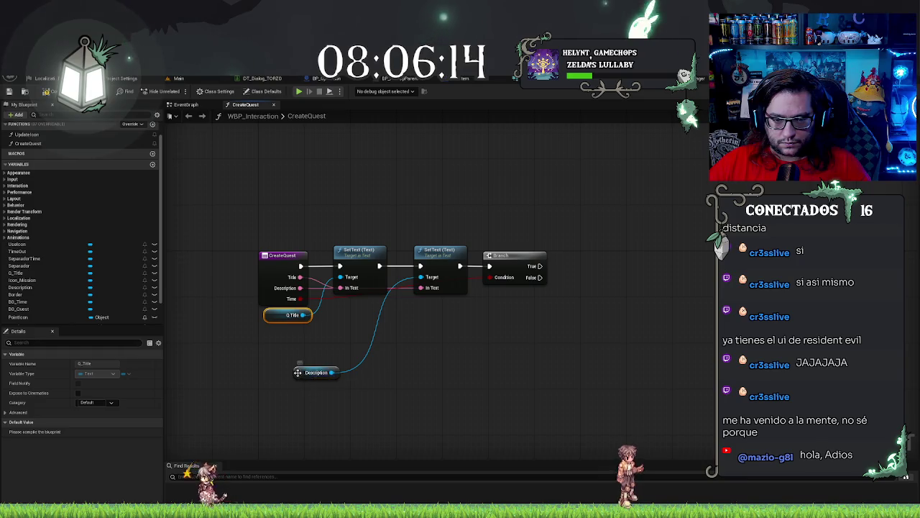
drag(297, 372, 343, 314)
click(476, 363)
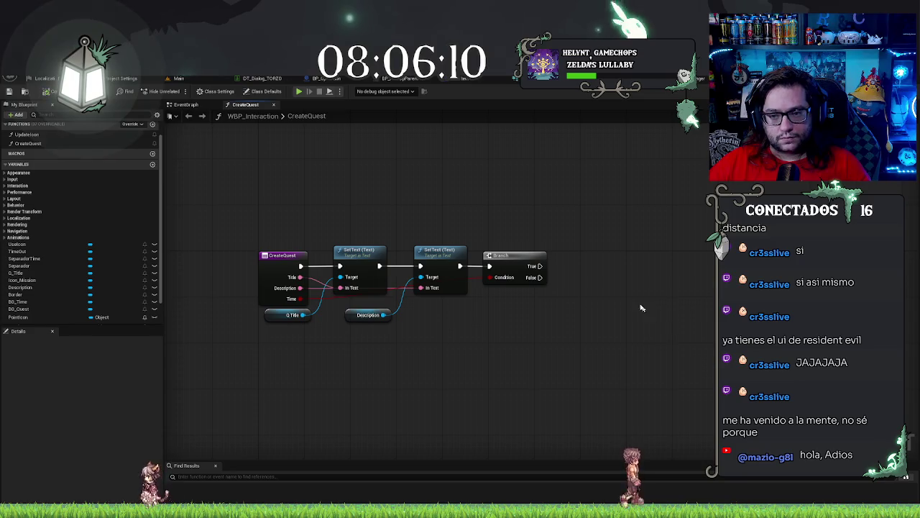
click(532, 257)
drag(529, 257, 605, 258)
click(199, 283)
drag(502, 337, 458, 344)
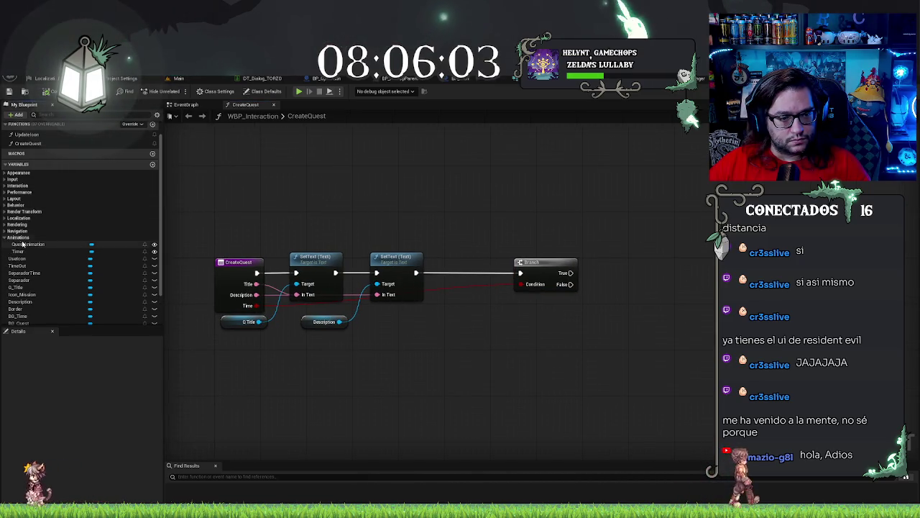
Step: Add QuestAnimation and Timer references and a QuestAnimation Play Animation wired into the Branch
click(6, 238)
mouse_move(27, 244)
mouse_down()
mouse_move(247, 288)
mouse_move(402, 351)
mouse_up()
mouse_move(20, 252)
mouse_down()
mouse_move(499, 410)
mouse_move(467, 379)
mouse_up()
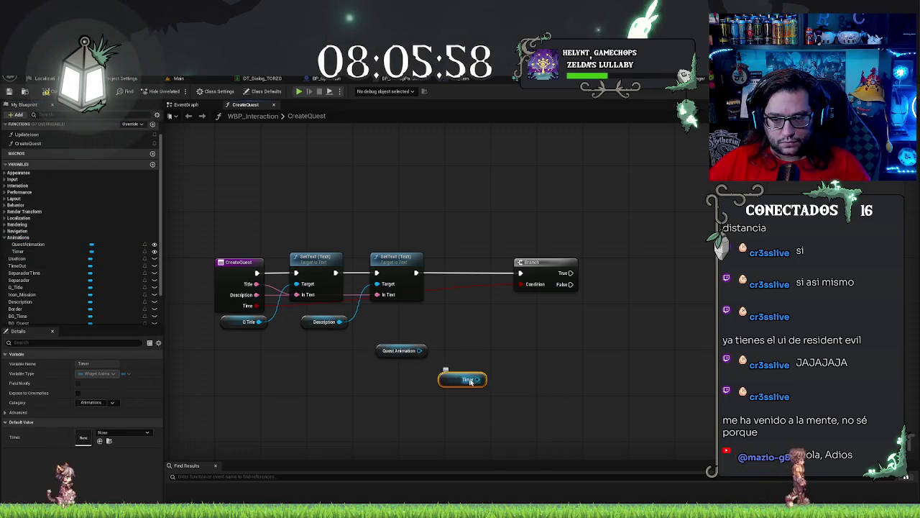
drag(419, 350, 440, 349)
text(play)
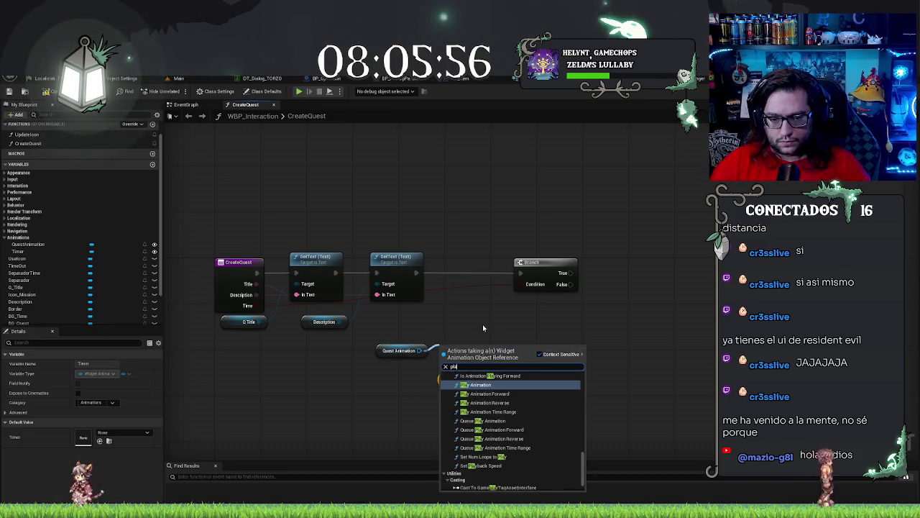
key(Return)
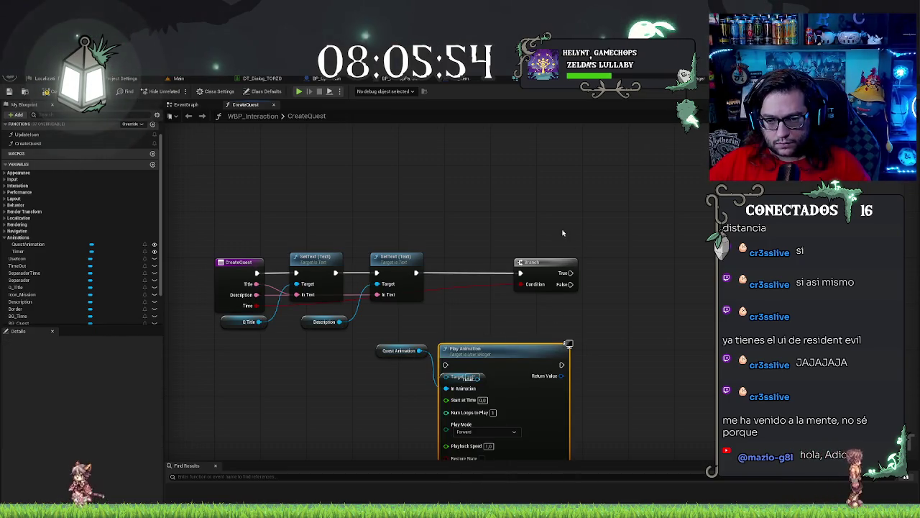
drag(546, 266, 619, 266)
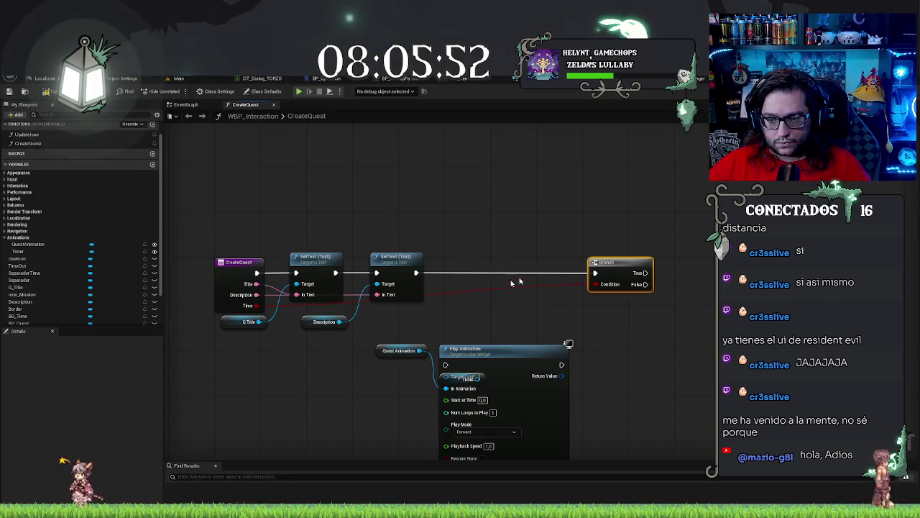
drag(471, 358, 478, 266)
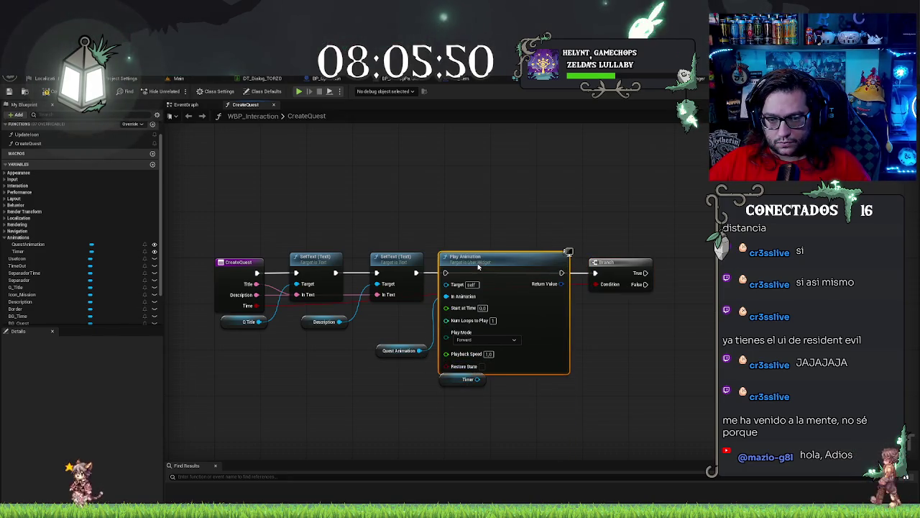
drag(562, 273, 594, 273)
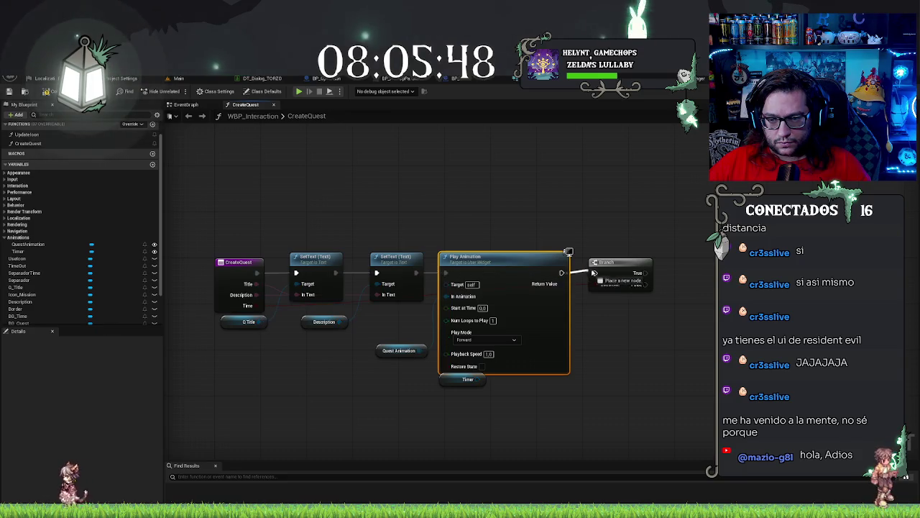
Step: Duplicate Play Animation onto the Branch True output, playing the Timer animation
drag(453, 379, 592, 385)
click(503, 257)
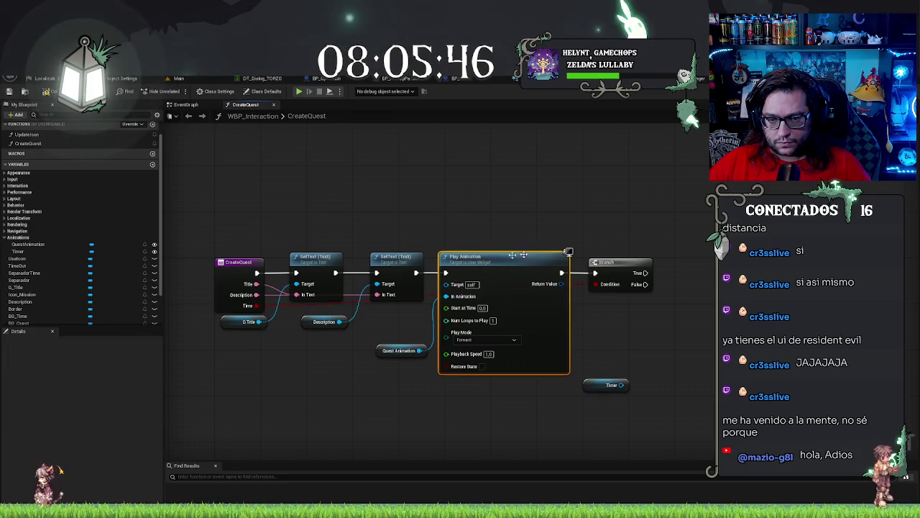
key(ctrl+c)
key(ctrl+v)
drag(707, 255, 647, 279)
mouse_move(618, 388)
mouse_down()
mouse_move(641, 329)
mouse_move(681, 295)
mouse_up()
Step: Line up the Timer and Quest Animation getters neatly around the Branch
drag(618, 330, 618, 314)
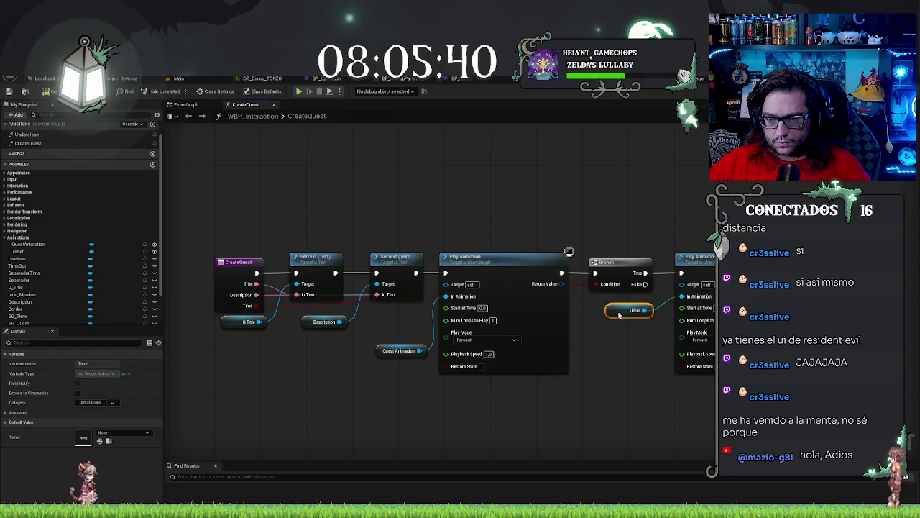
drag(386, 345, 390, 317)
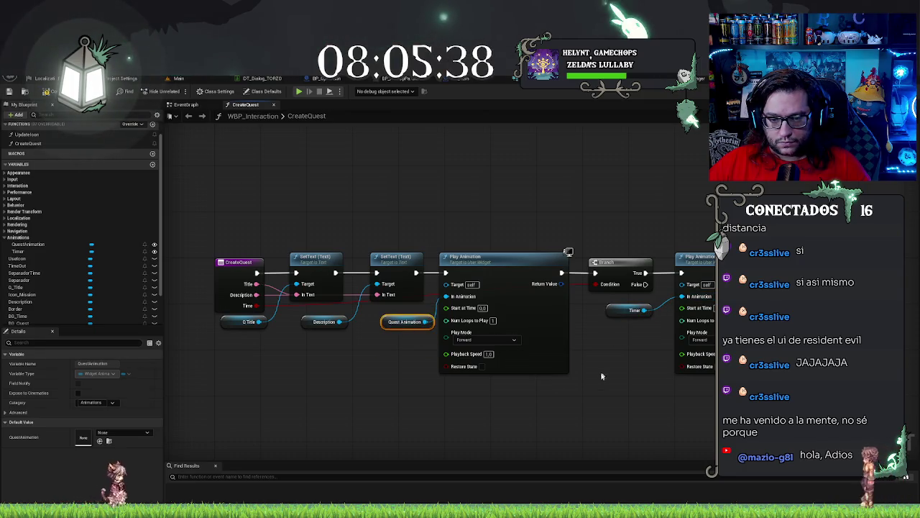
drag(633, 377, 571, 370)
drag(321, 314, 315, 315)
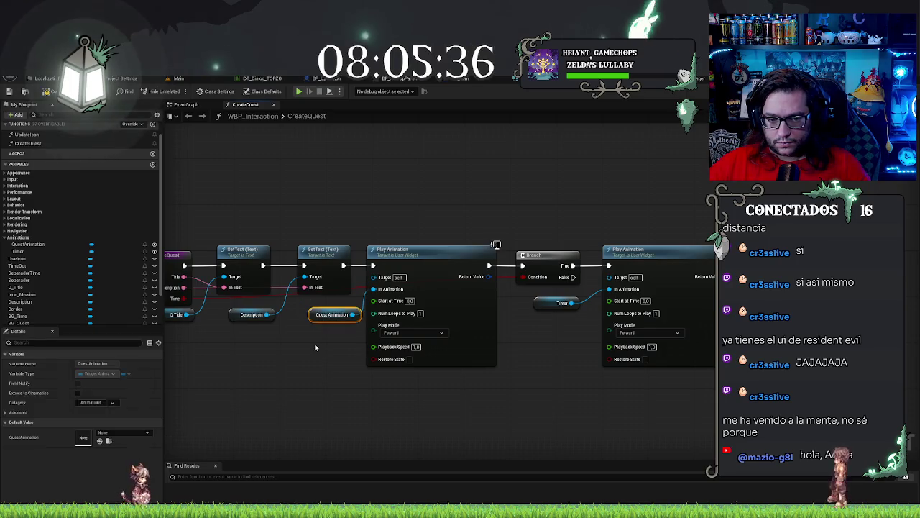
click(585, 383)
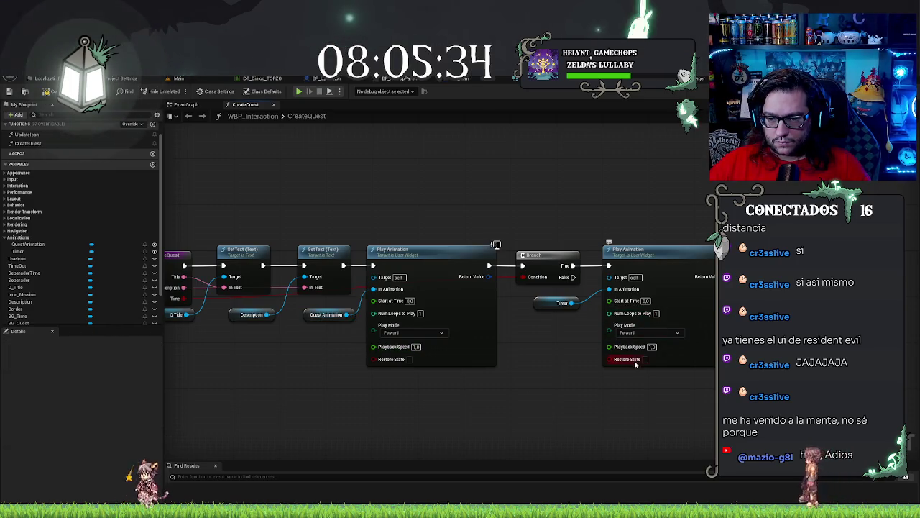
drag(645, 349, 653, 367)
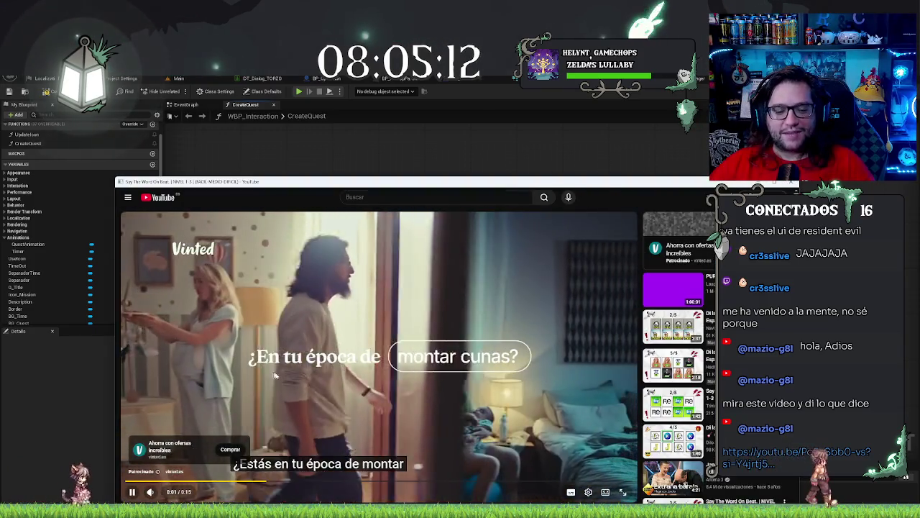
Step: Skip the ad and pause the Say The Word On Beat video
click(250, 387)
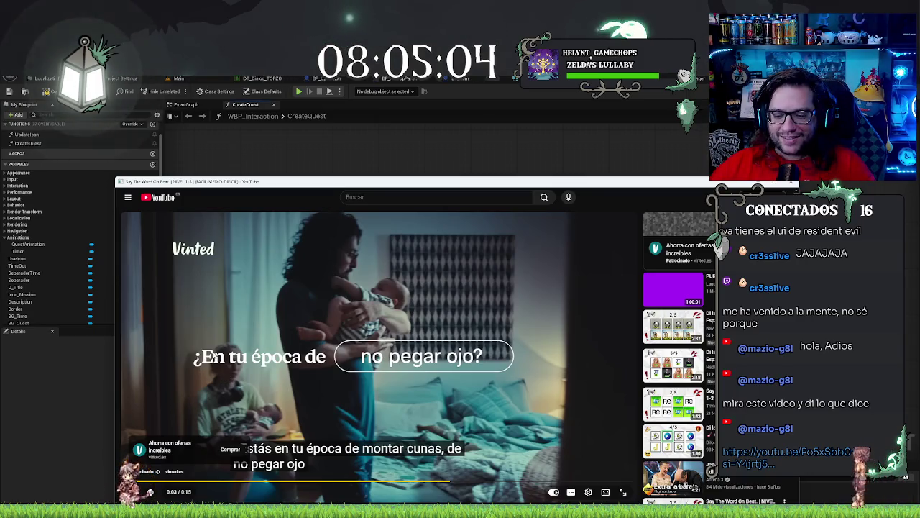
click(215, 356)
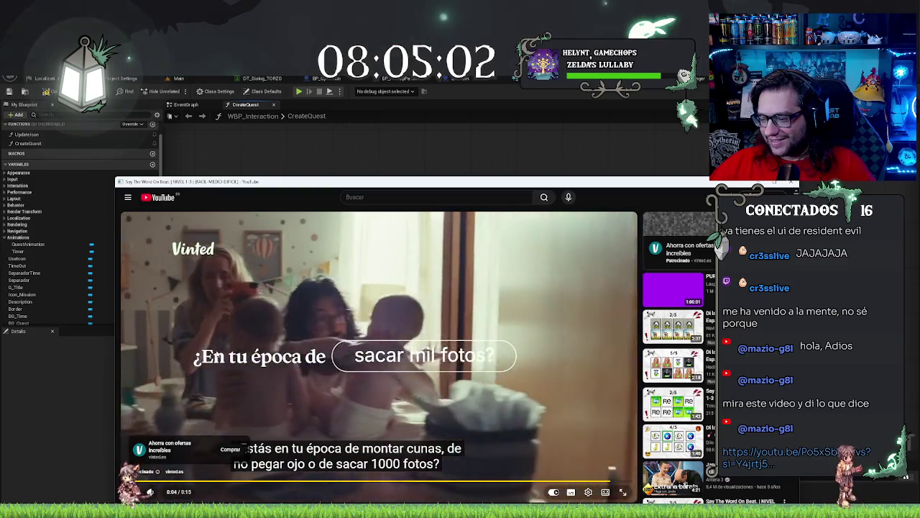
click(600, 471)
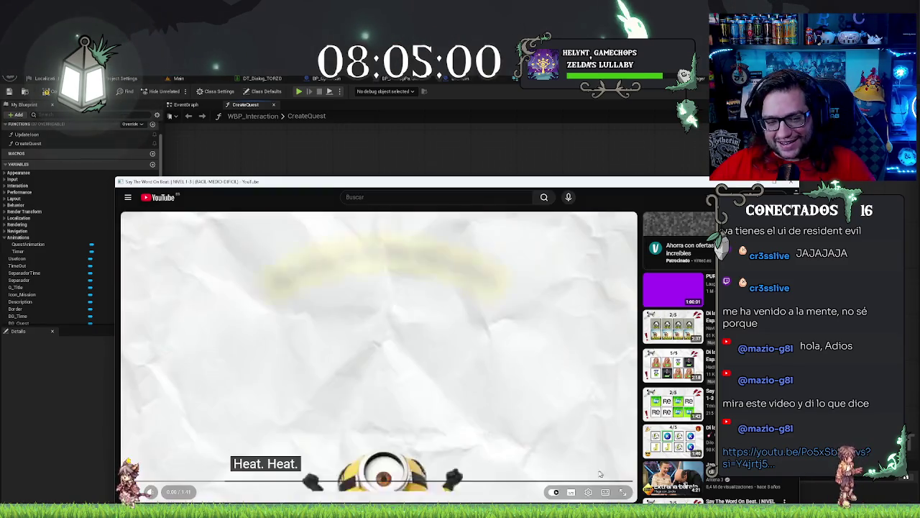
click(434, 335)
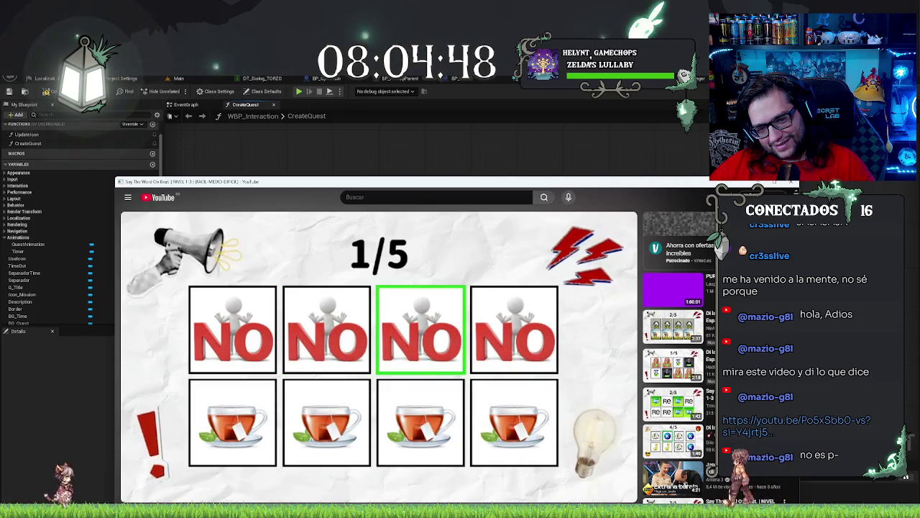
click(434, 333)
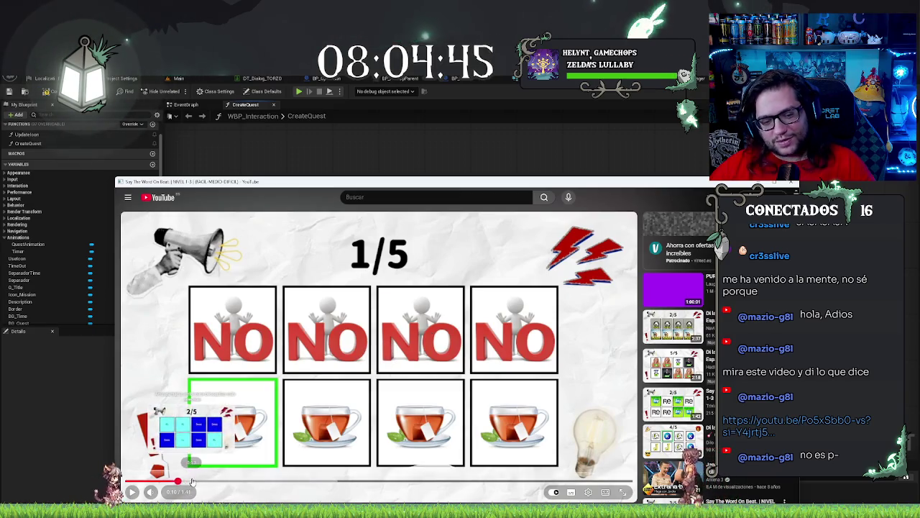
Step: Scrub the video to its 5/5 round, then bring the Unreal editor back to front
mouse_move(205, 480)
mouse_down()
mouse_move(378, 480)
mouse_move(185, 467)
mouse_up()
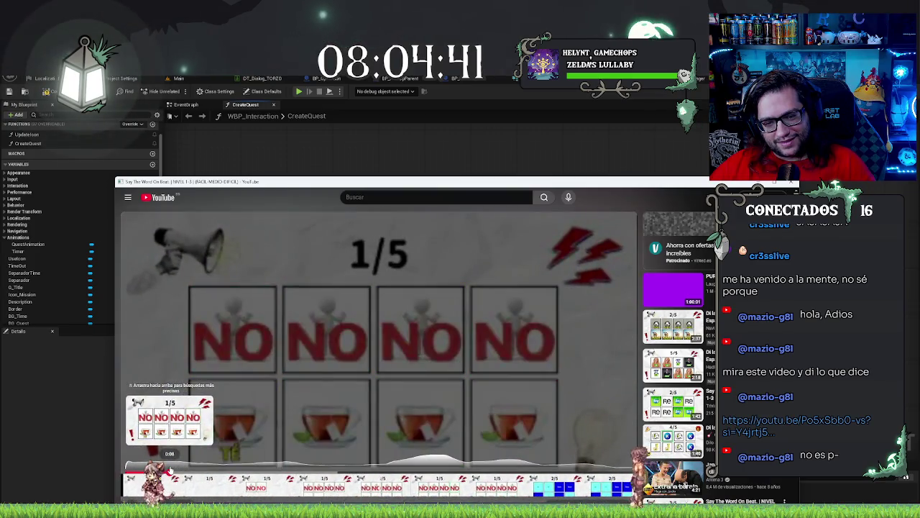
mouse_move(170, 469)
mouse_down()
mouse_move(243, 469)
mouse_move(171, 469)
mouse_move(175, 461)
mouse_up()
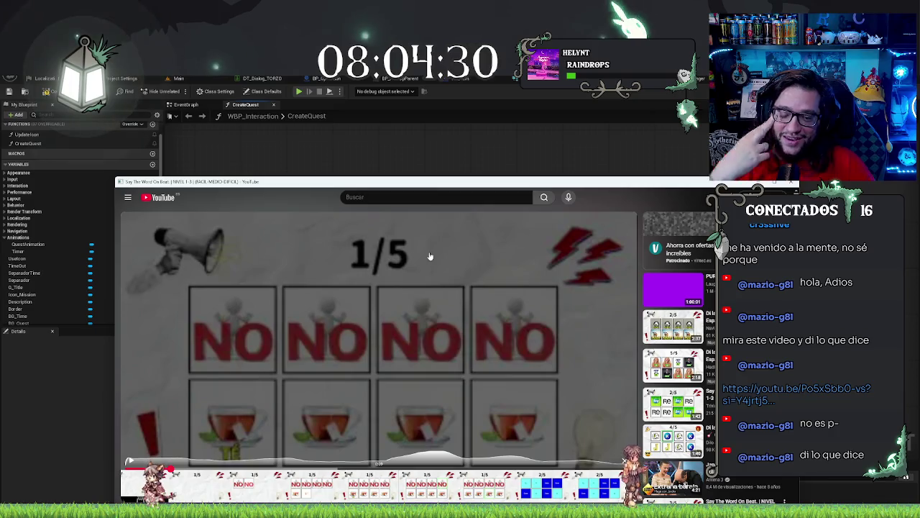
drag(173, 465, 274, 463)
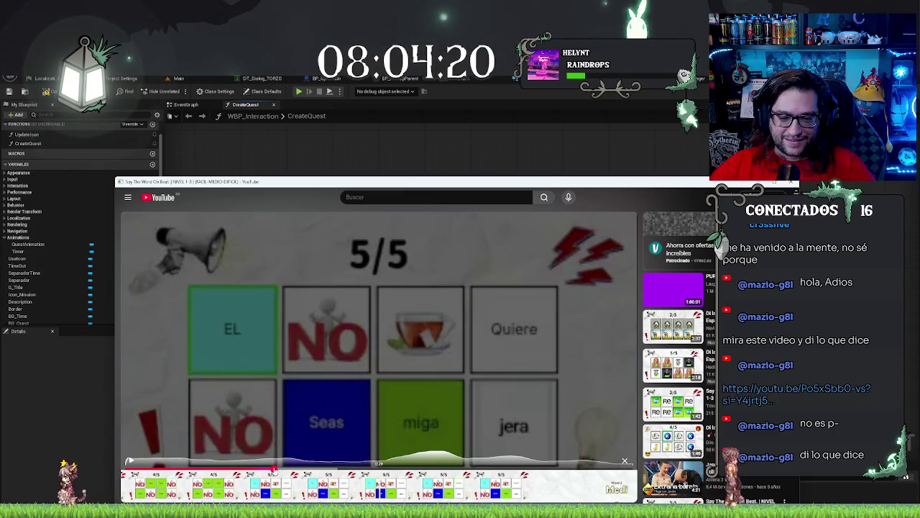
mouse_move(262, 461)
mouse_down()
mouse_move(427, 477)
mouse_move(591, 471)
mouse_up()
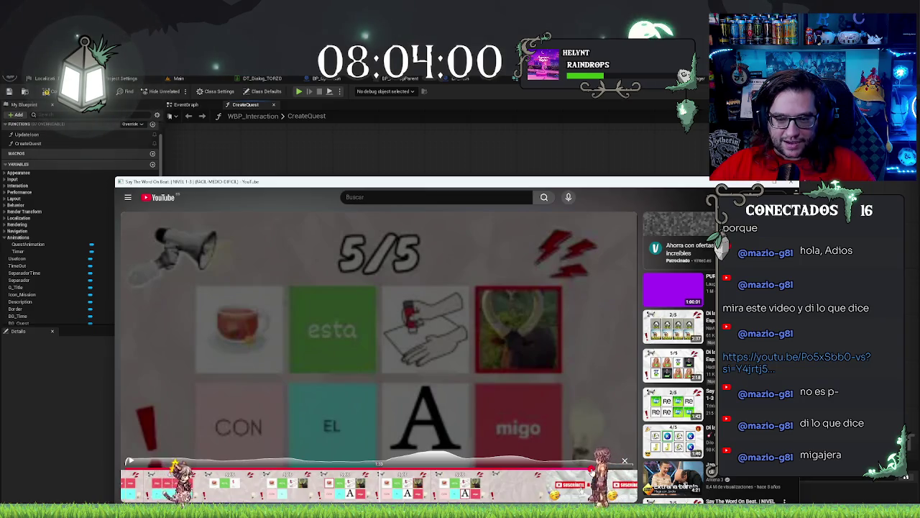
drag(596, 471, 588, 470)
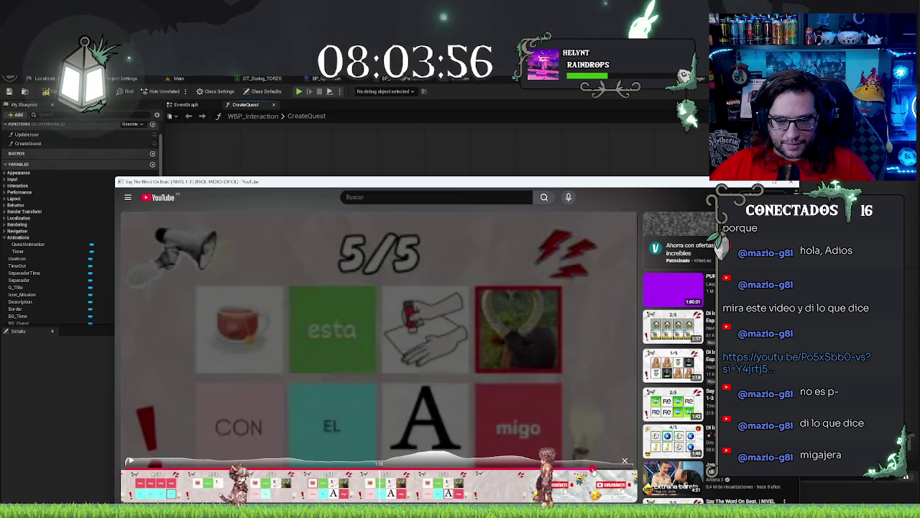
mouse_move(593, 471)
mouse_down()
mouse_move(582, 471)
mouse_move(585, 451)
mouse_move(610, 452)
mouse_move(536, 449)
mouse_move(584, 452)
mouse_up()
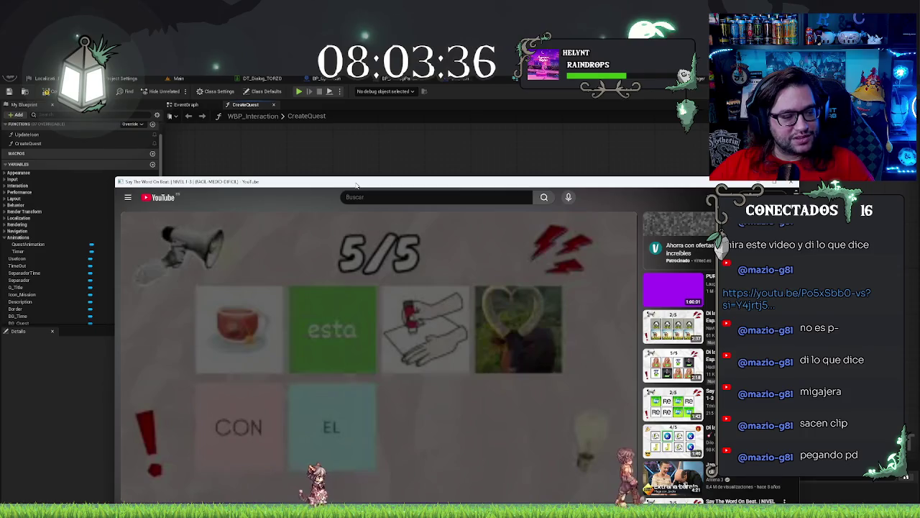
click(675, 154)
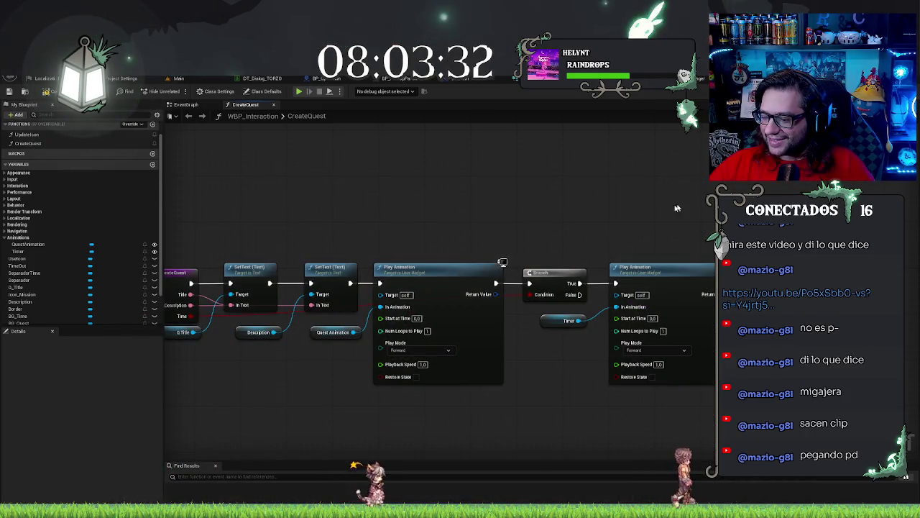
Step: Nudge the Timer getter lower and pan across the CreateQuest graph to review its Branch and Play Animation nodes
drag(489, 205, 575, 225)
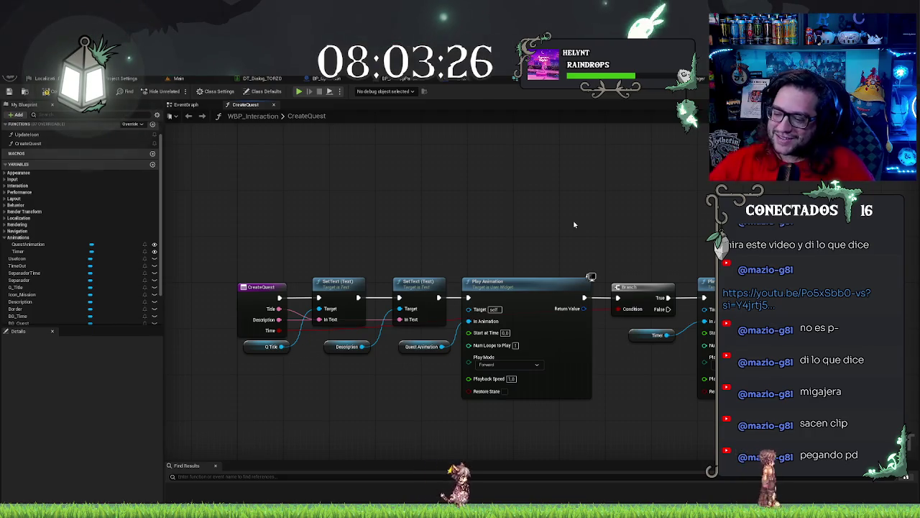
drag(656, 214, 554, 233)
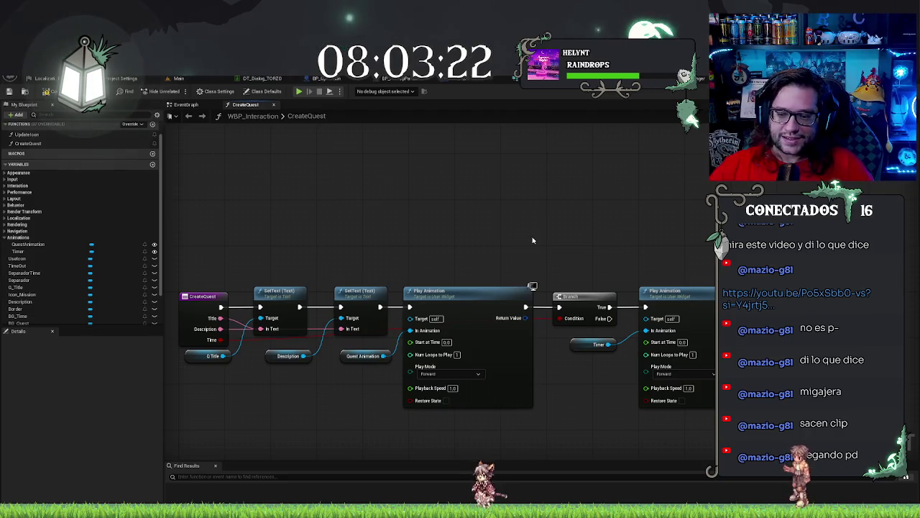
click(597, 345)
mouse_move(596, 344)
mouse_down()
mouse_move(601, 356)
mouse_move(577, 343)
mouse_up()
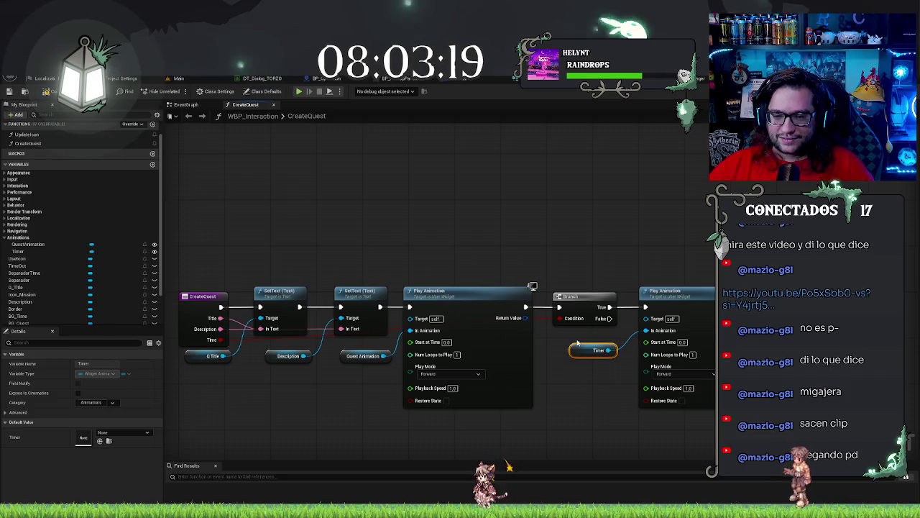
click(614, 235)
drag(614, 234, 451, 212)
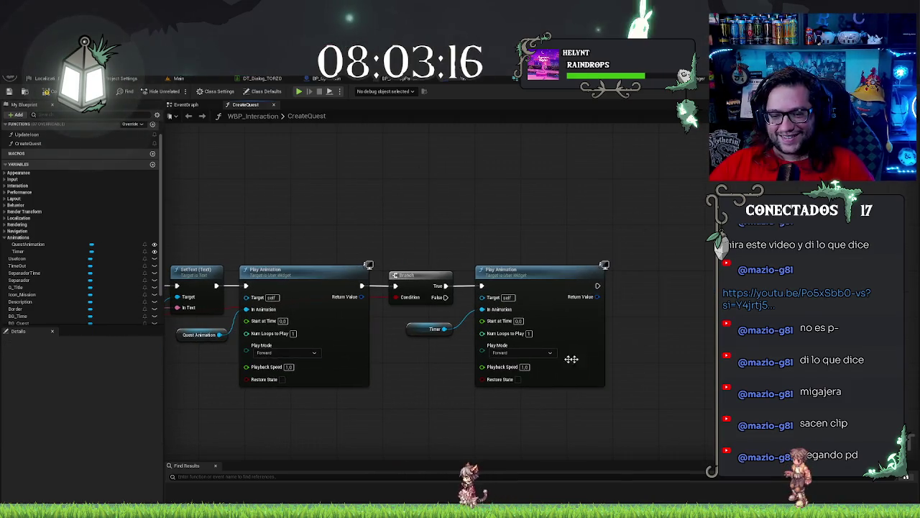
drag(596, 245, 762, 245)
drag(583, 219, 748, 227)
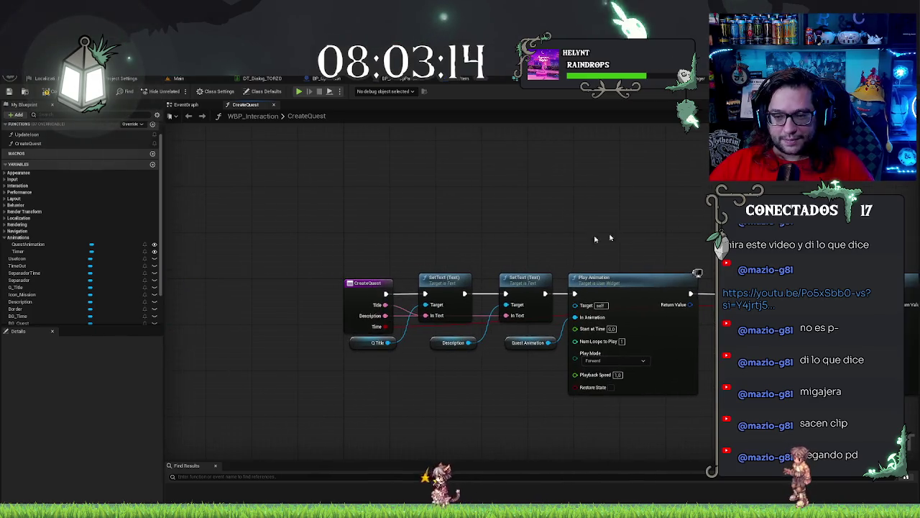
drag(280, 216, 173, 205)
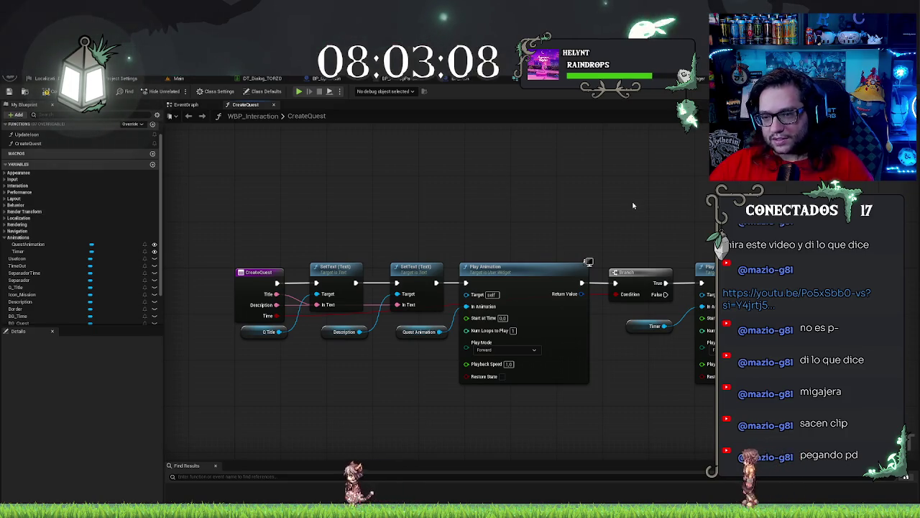
drag(597, 235, 575, 220)
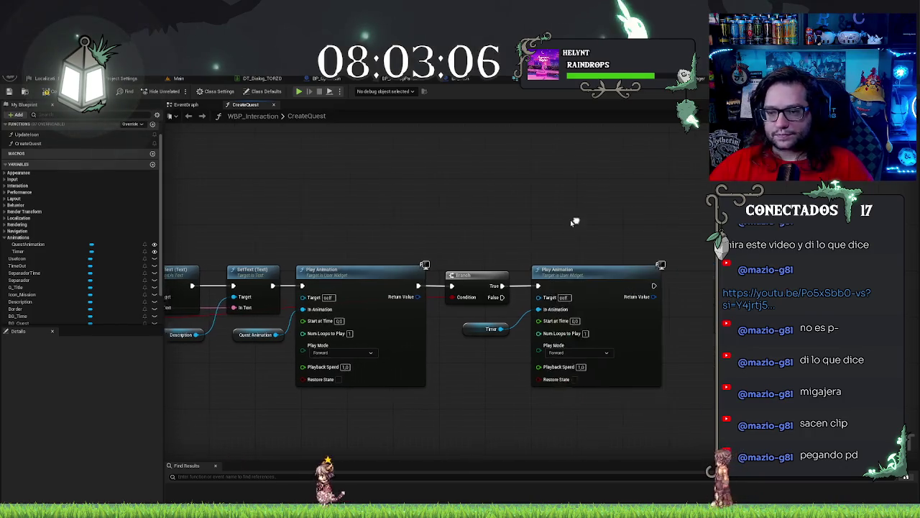